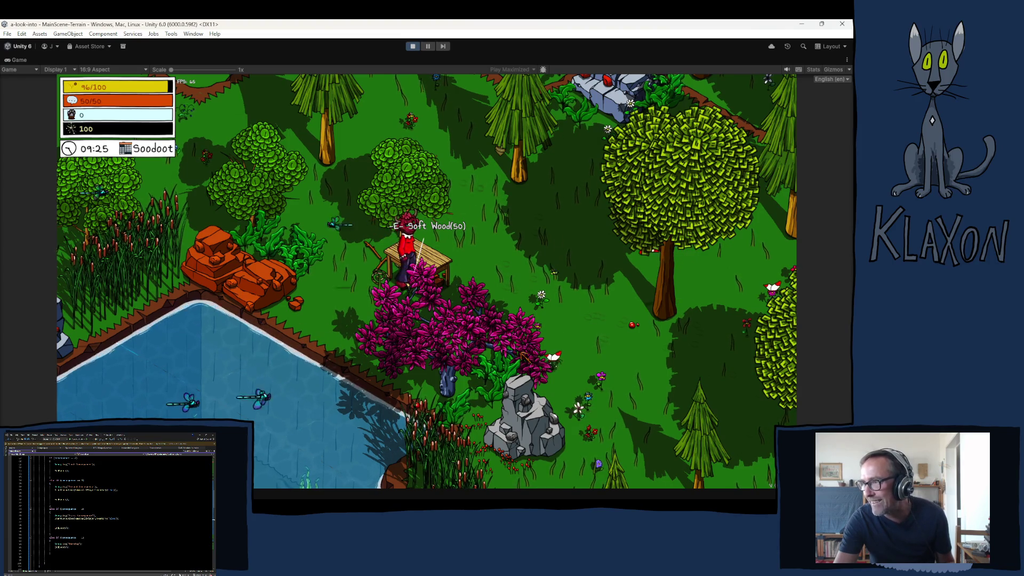
Step: Pick up the Soft Wood, wooden table, Stone, Poking Stick III, Medium Wood, Stone Axe and Weak Stick
key("e")
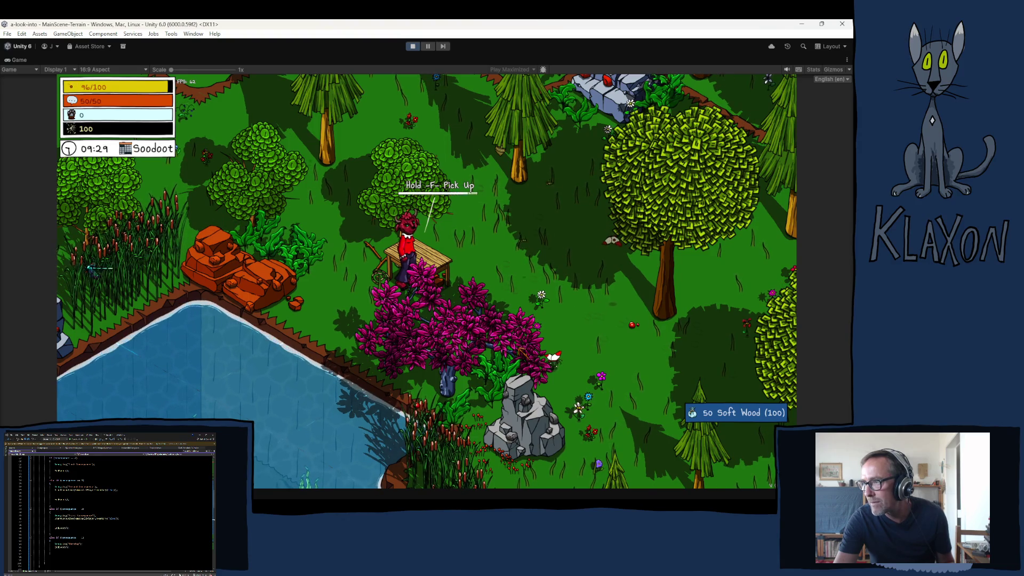
key("f")
key("e")
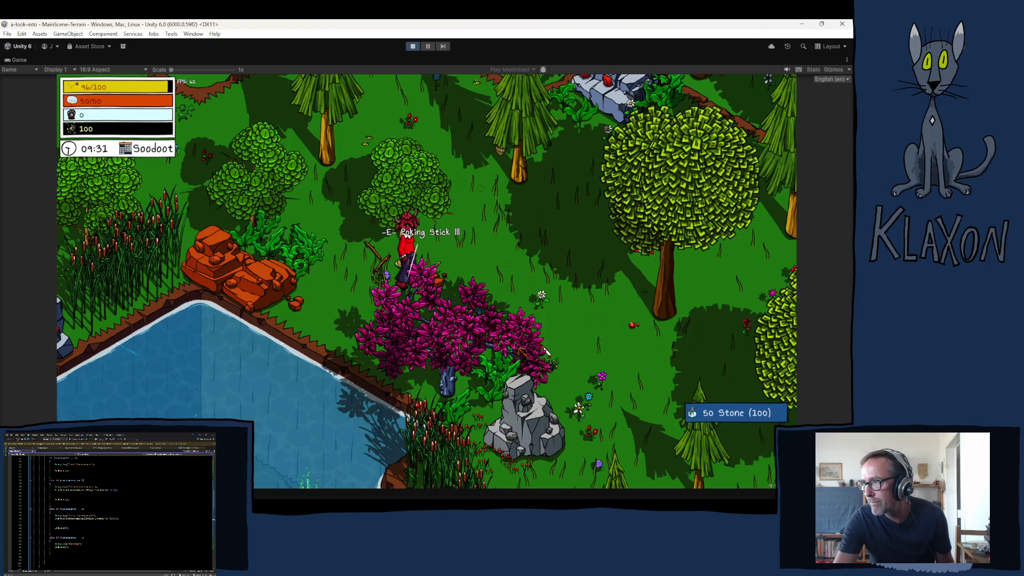
key("e")
key("e")
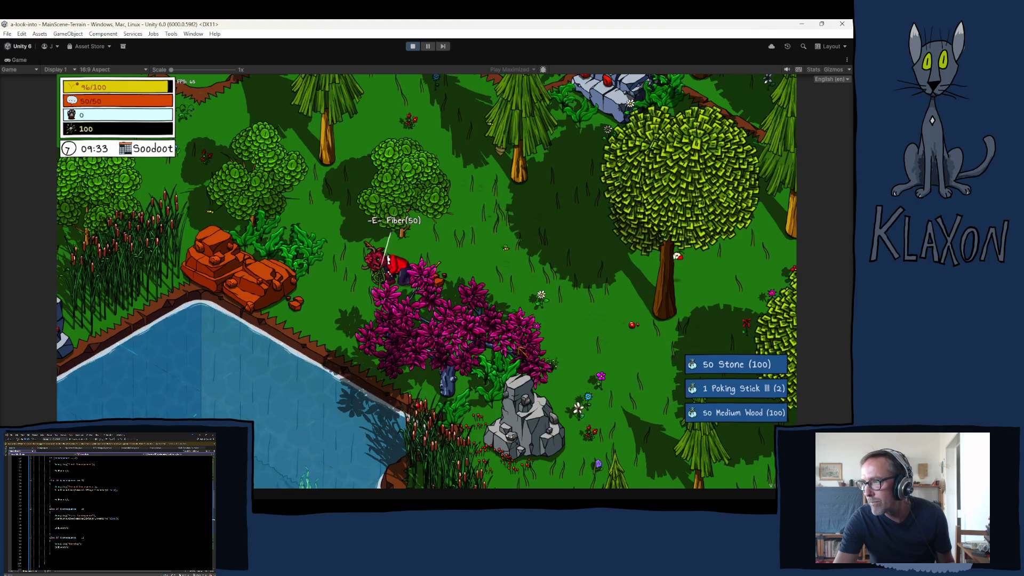
key("e")
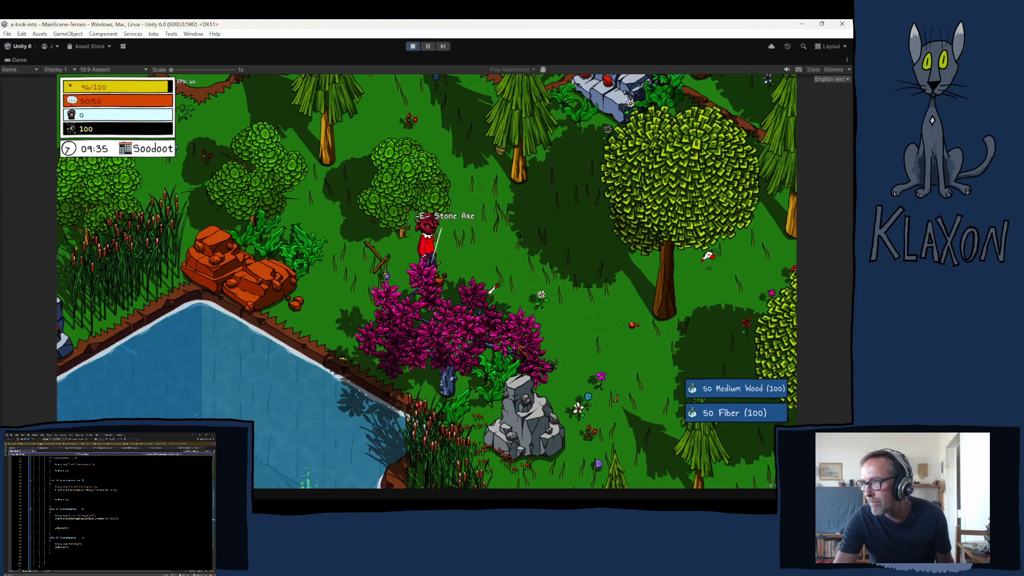
key("e")
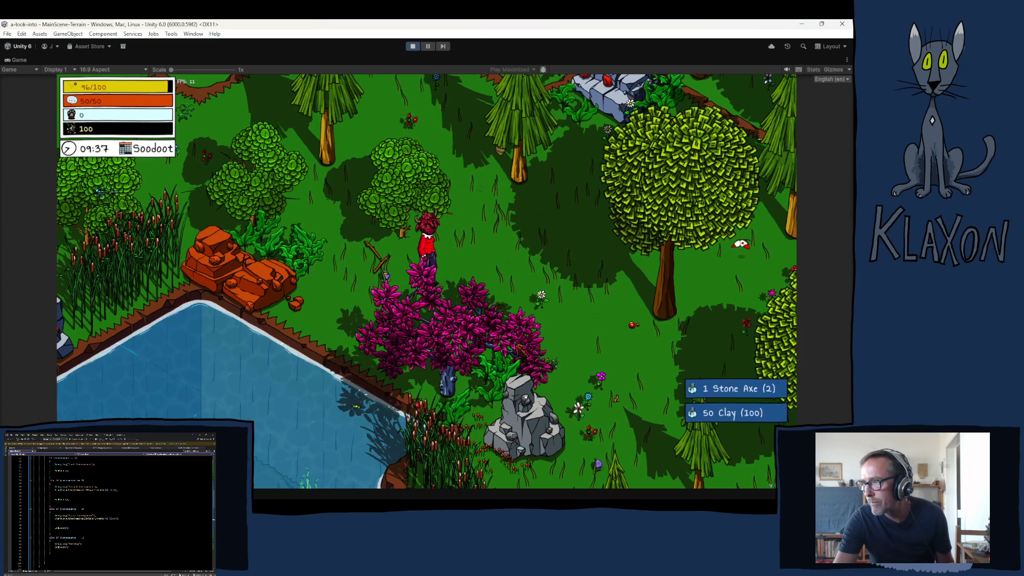
key("a")
key("e")
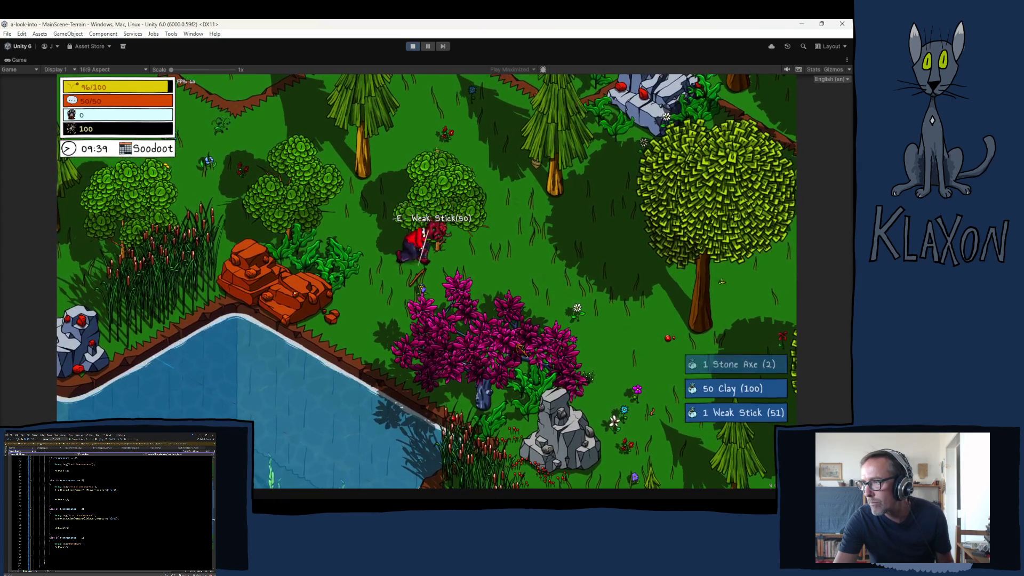
Step: Walk right and check the collected items in the inventory
key("s")
key("d")
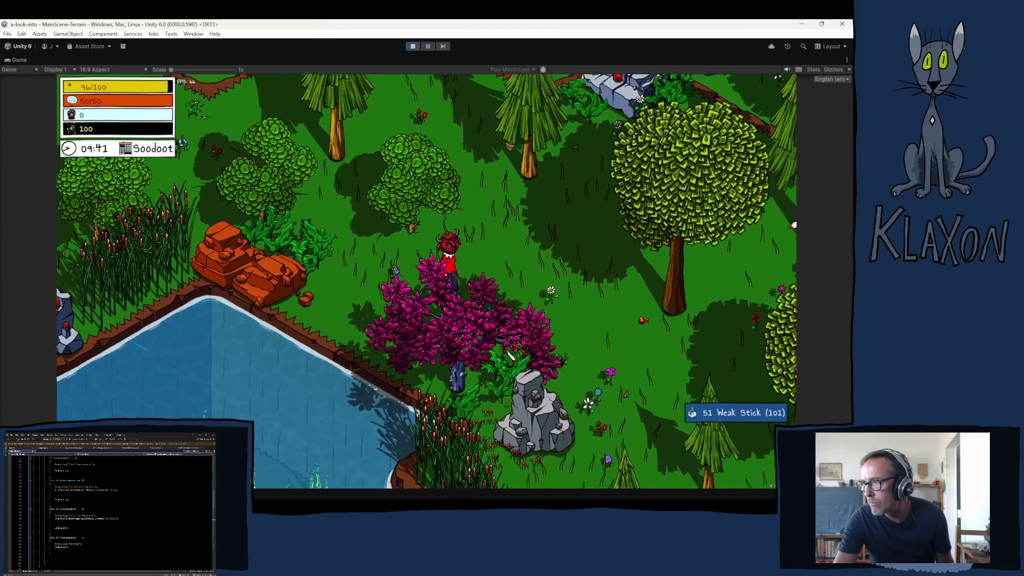
key("d")
key("w")
key("Tab")
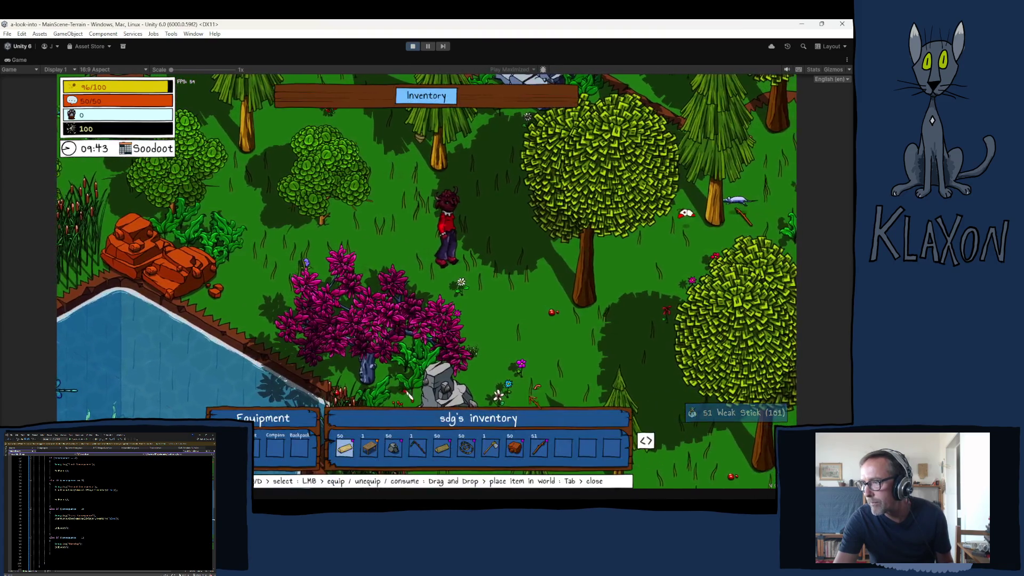
key("Tab")
Step: Walk past the large rock and barn through the forest down to the blue bear
key("w")
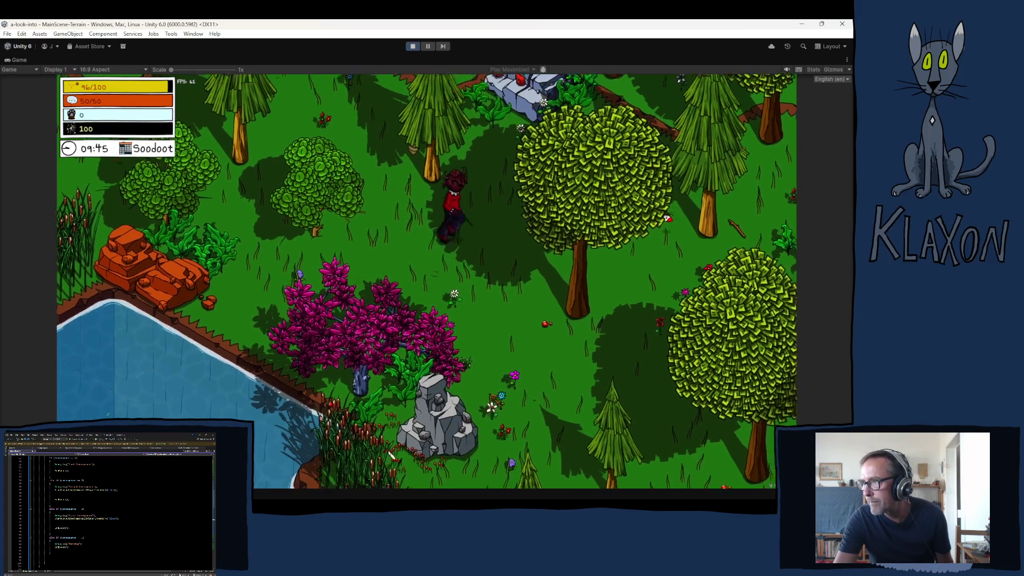
key("d")
key("w")
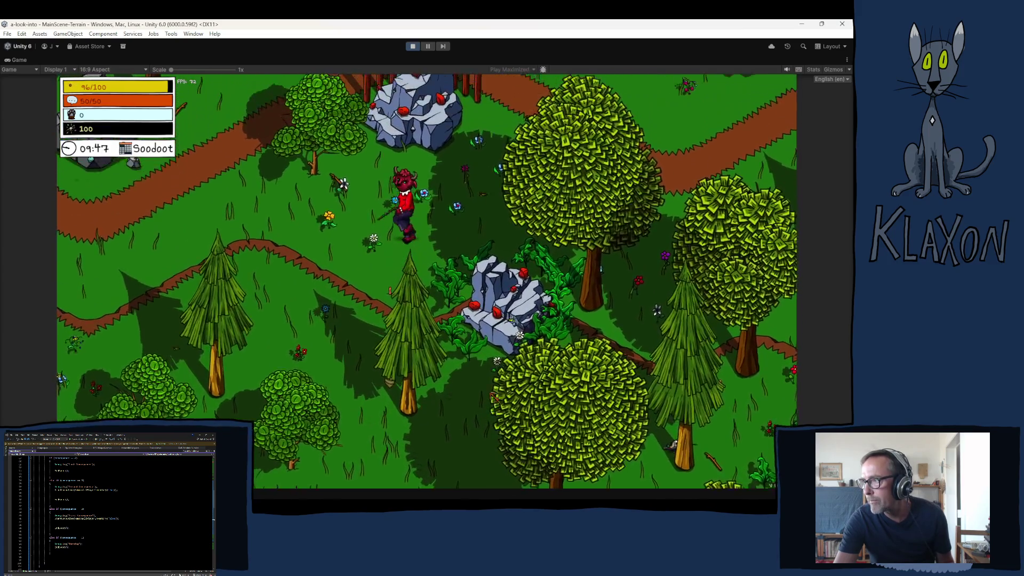
key("d")
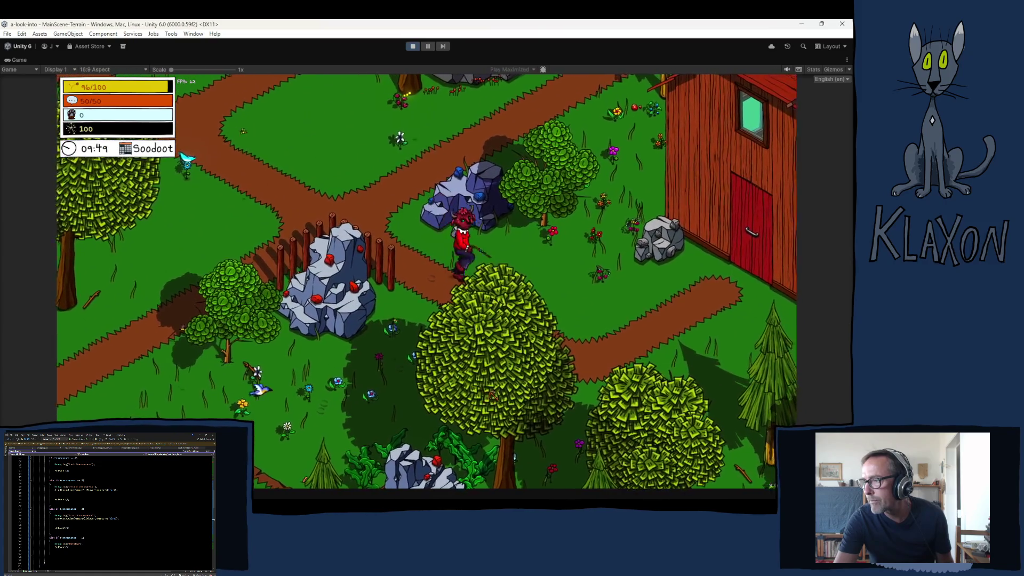
key("s")
key("d")
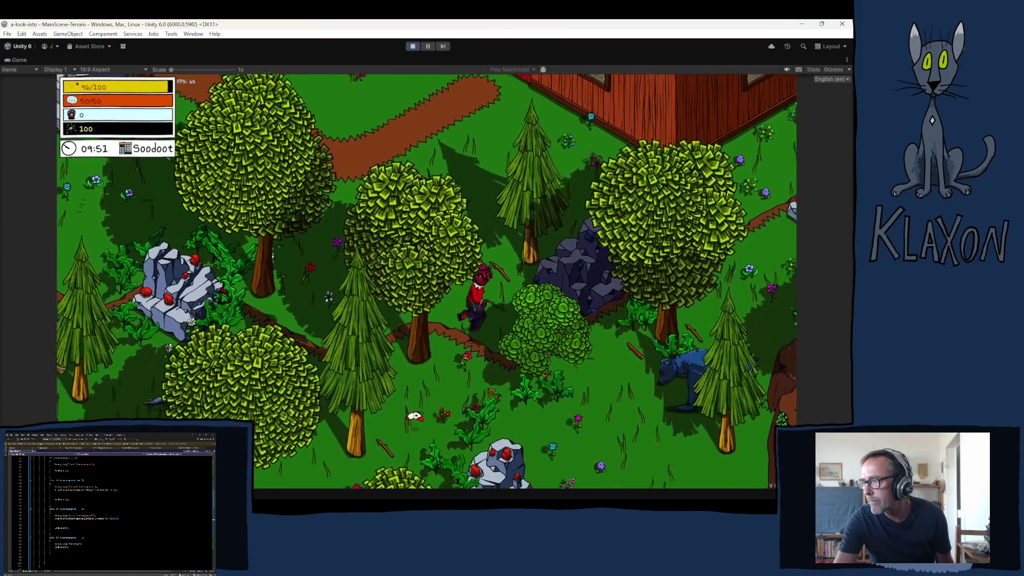
key("s")
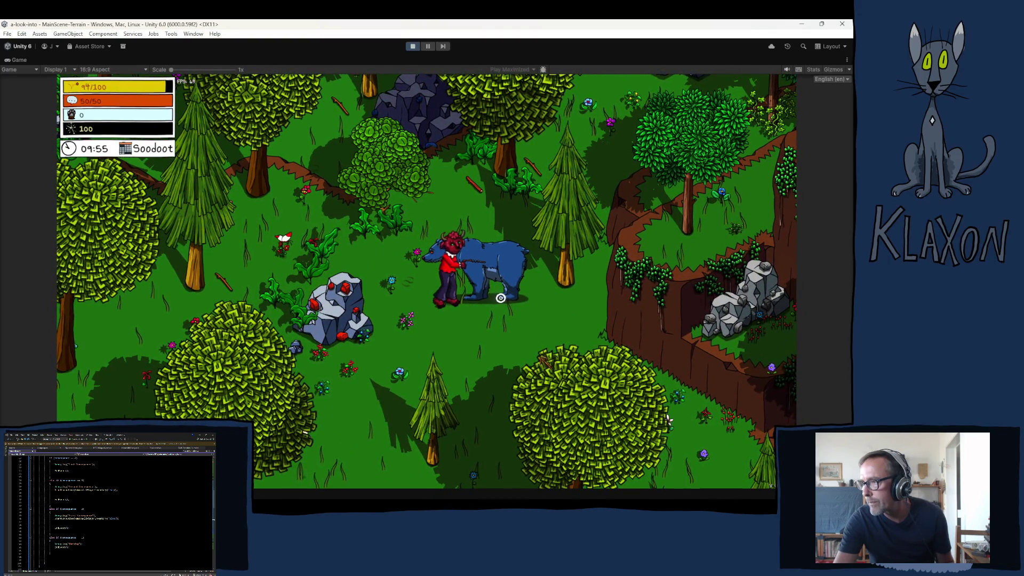
Step: Poke the blue bear, dismiss its dialogue, and open the Console listing the Transform errors
left_click(501, 297)
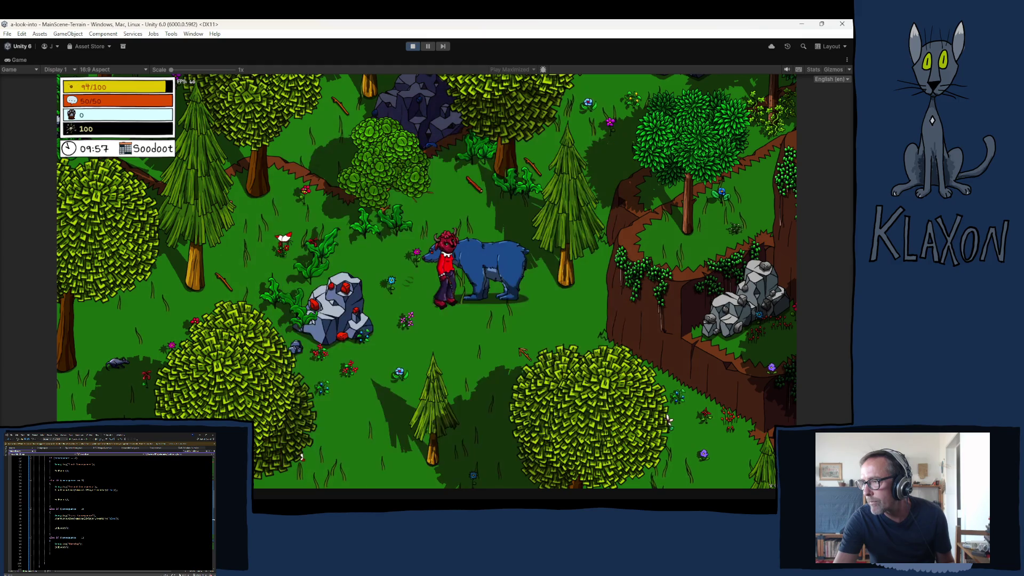
key("space")
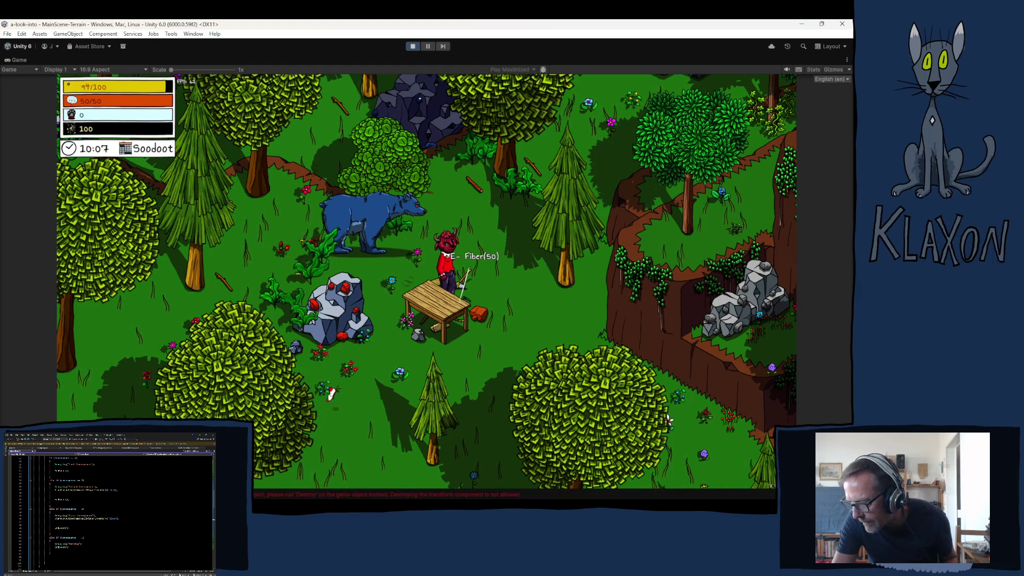
key("ctrl+shift+c")
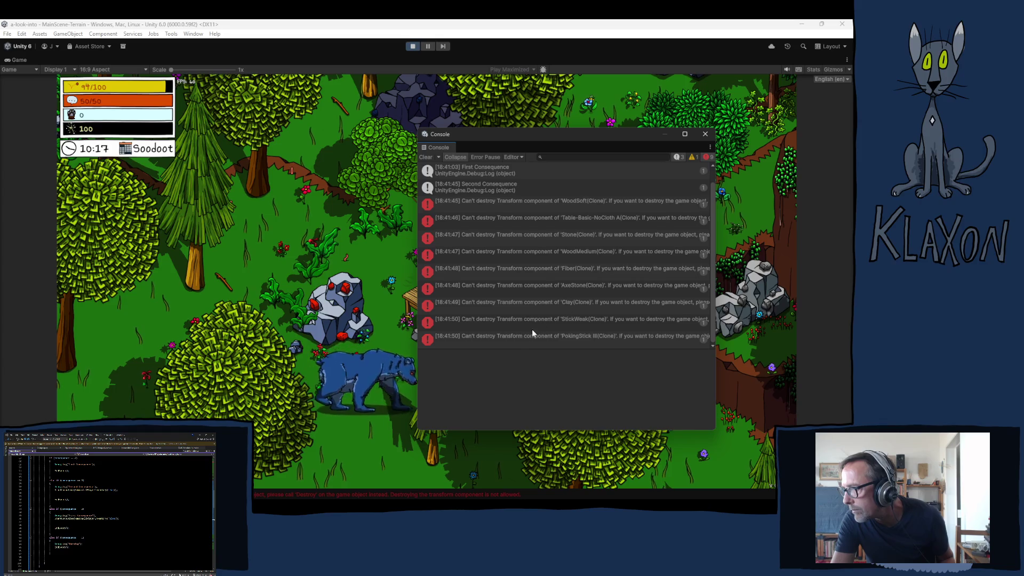
Step: Read the WoodSoft 'Can't destroy Transform component' error details, then close the Console
left_click(546, 201)
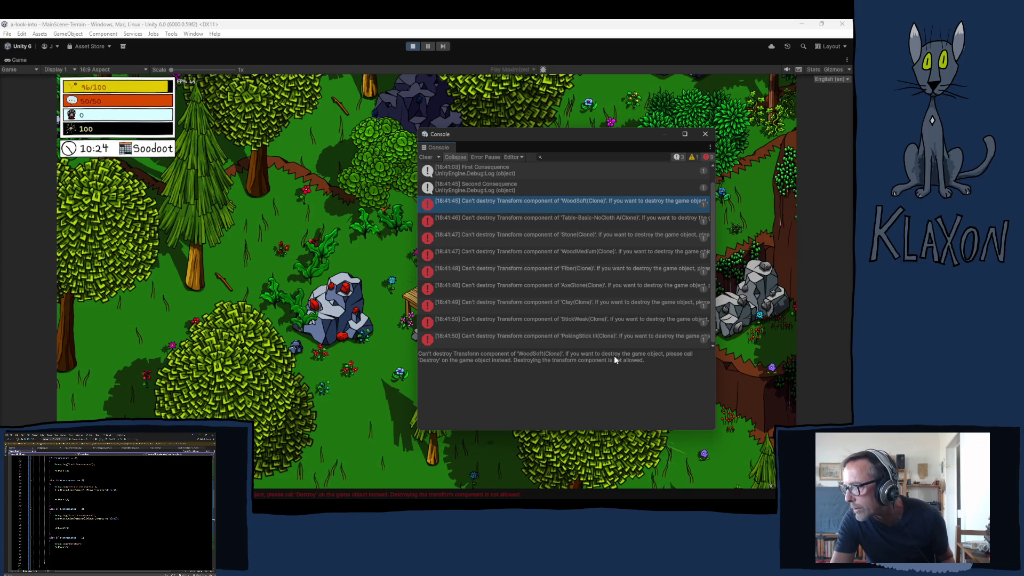
left_click(706, 137)
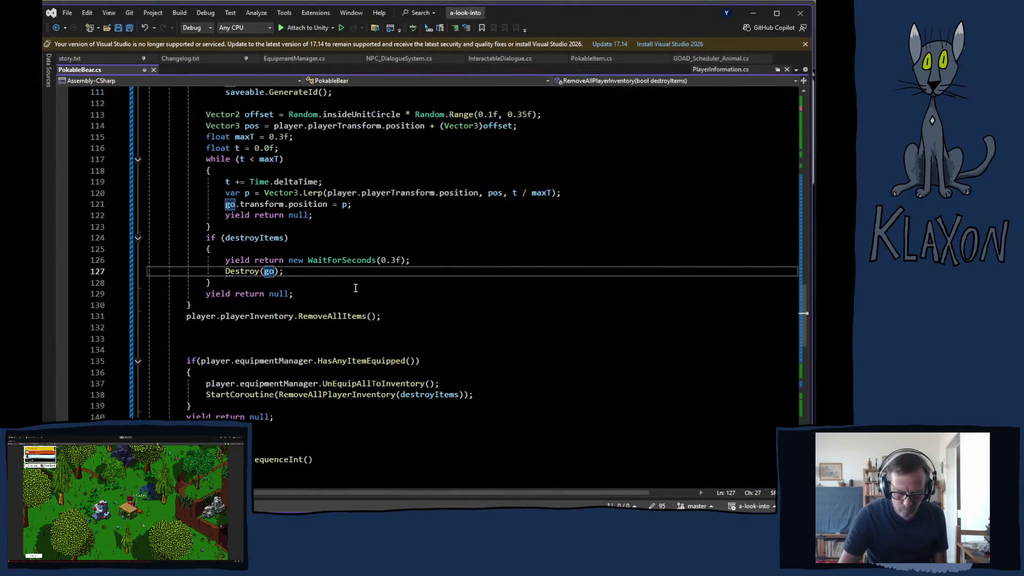
Step: Change line 127 to Destroy(go.gameObject) and save PokableBear.cs
type(".gameObject")
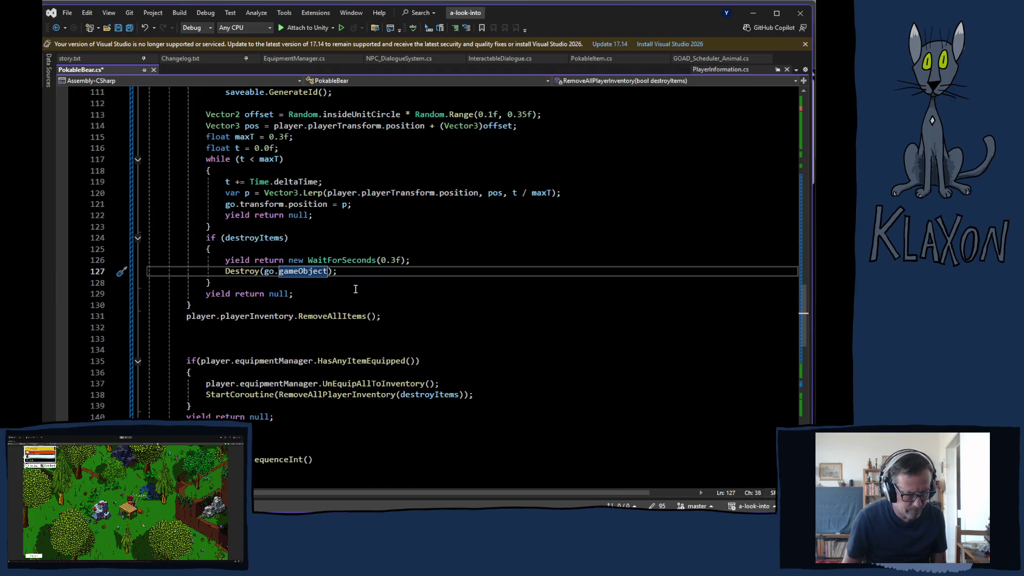
key("ctrl+s")
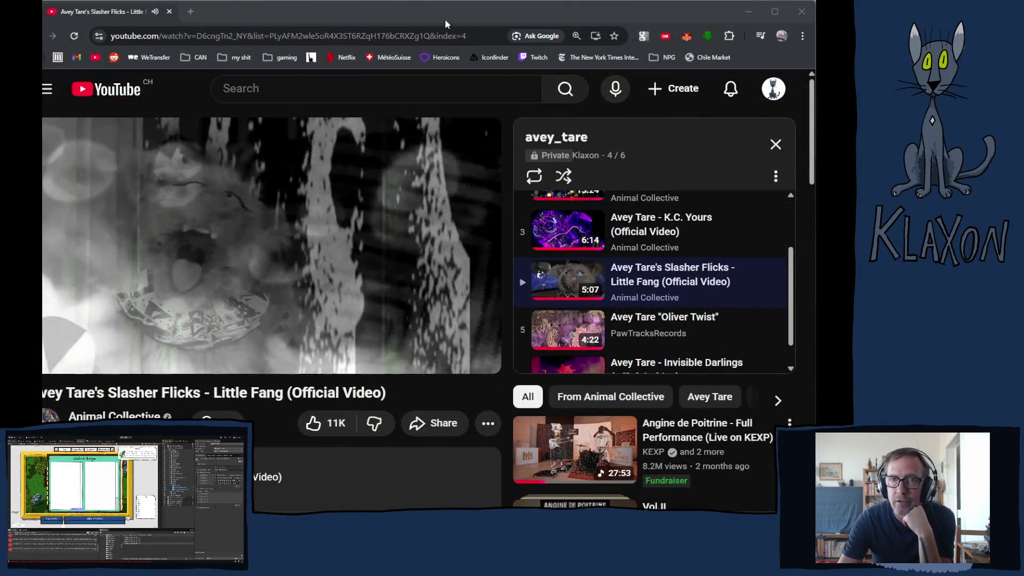
Step: Put the Little Fang video in theater mode and lower the system volume to 66
mouse_move(469, 353)
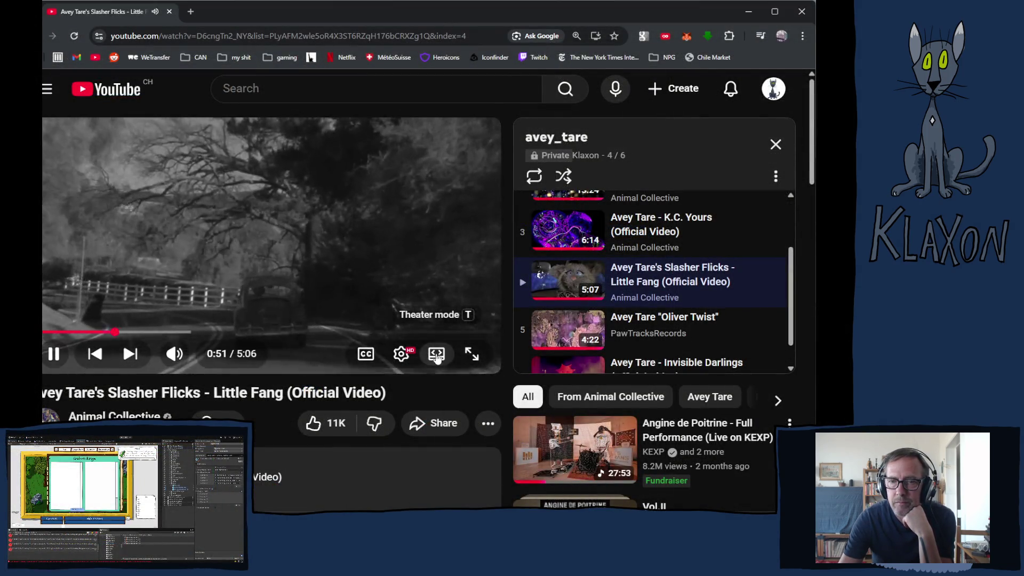
left_click(437, 355)
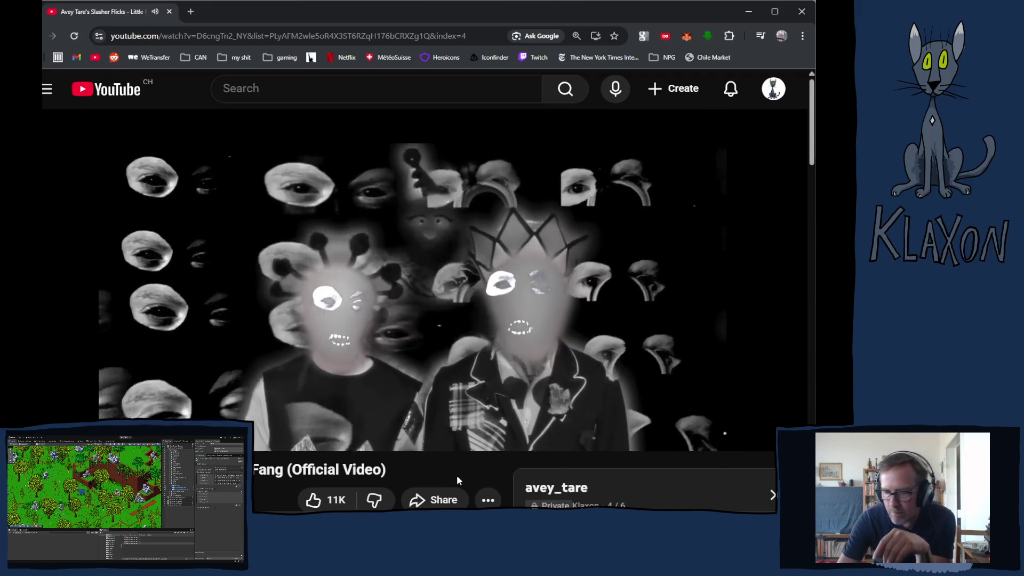
key("XF86AudioLowerVolume")
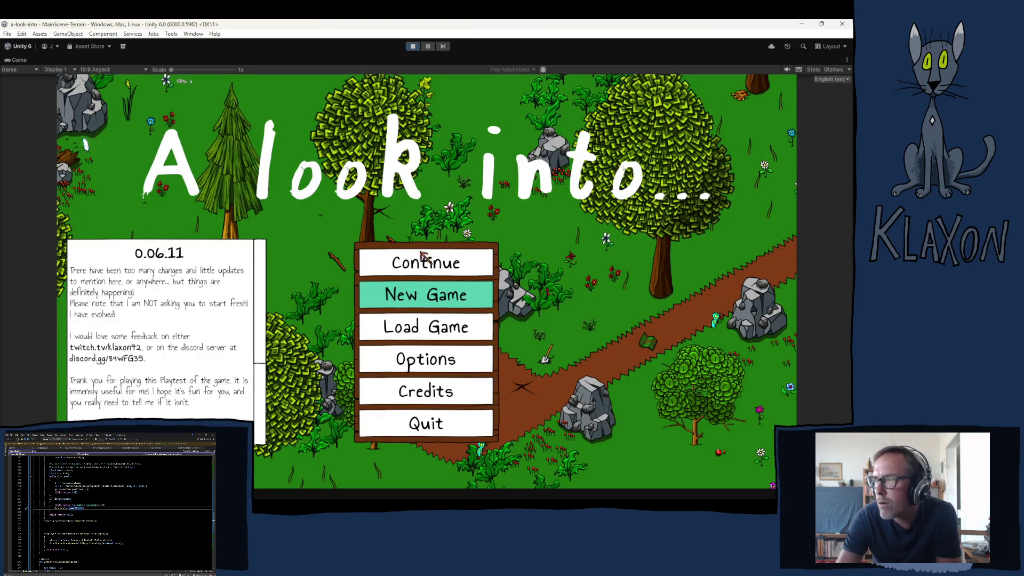
left_click(414, 297)
left_click(384, 345)
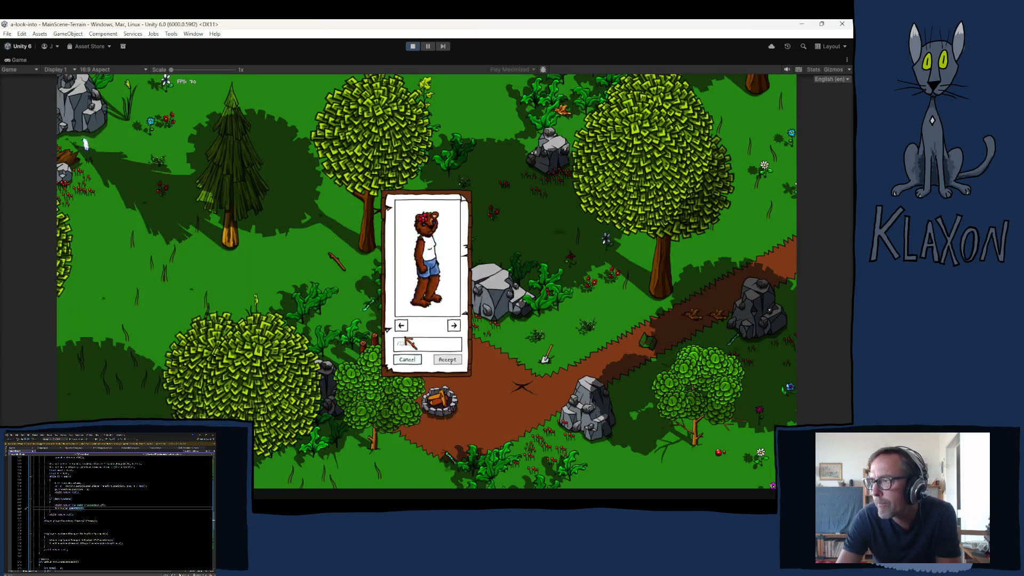
type("56879567845687457")
left_click(446, 361)
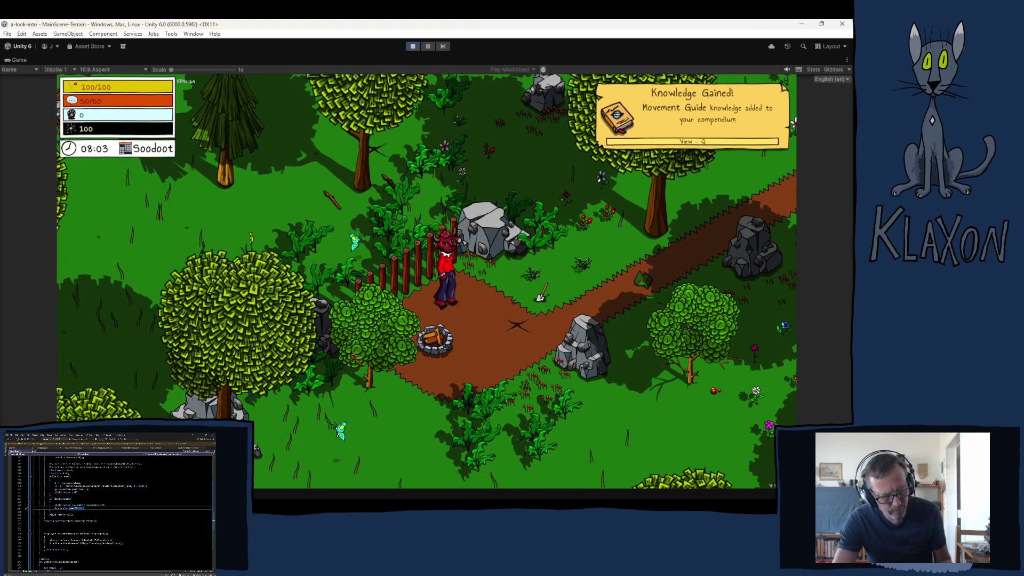
Step: Walk right and north through the forest to the editor chest and open it
key("d")
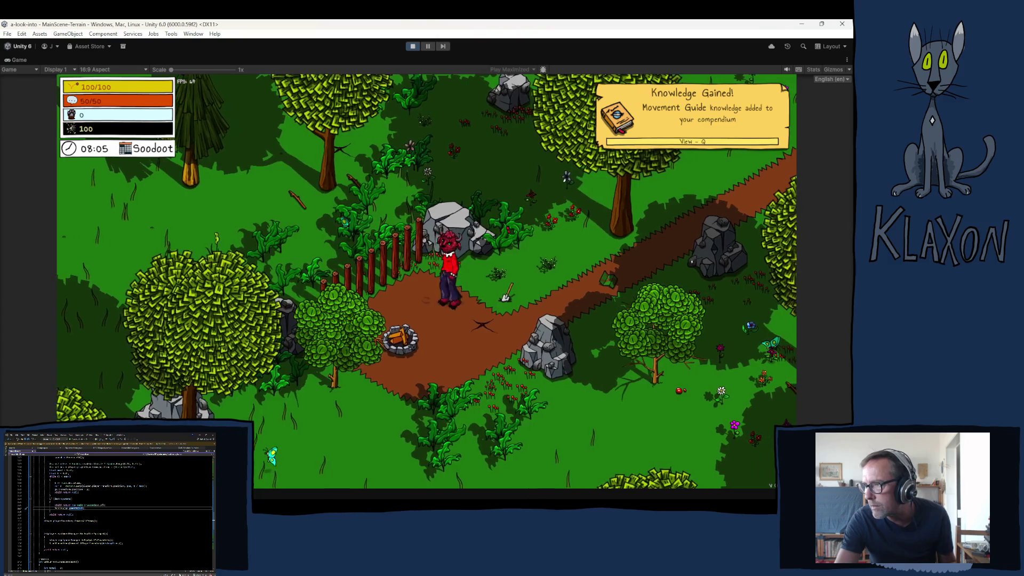
key("w")
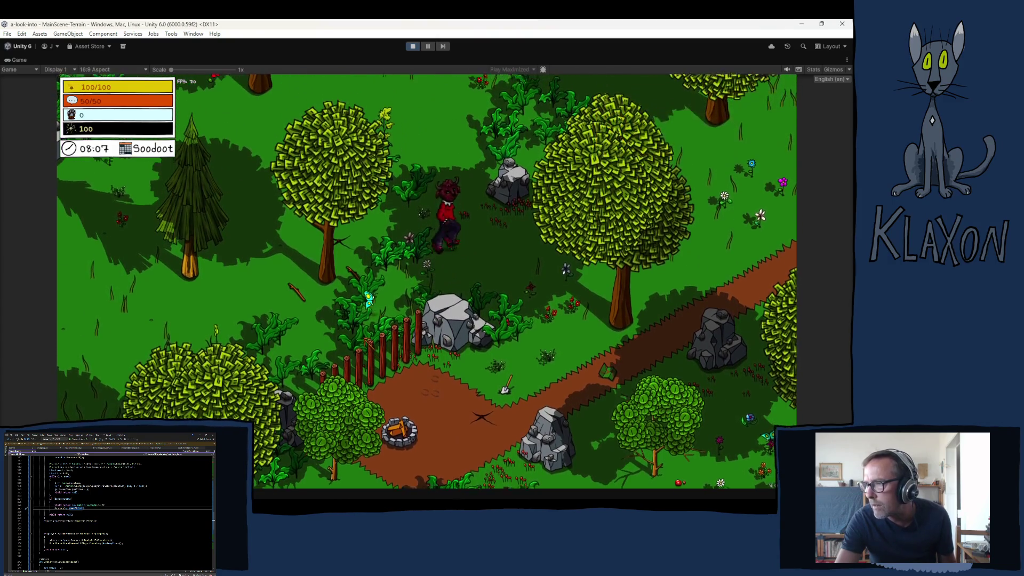
key("w")
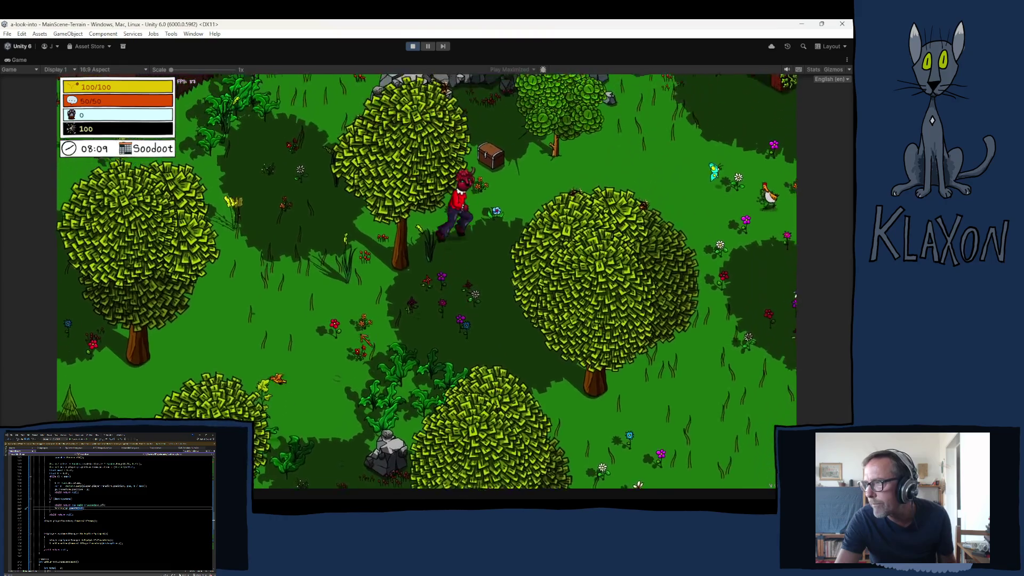
key("w")
key("e")
Step: Move the clay and other stacks, one workbench, one weak stick and the yellow 50-item stack into the inventory
right_click(297, 307)
right_click(296, 309)
right_click(297, 309)
right_click(297, 309)
right_click(297, 309)
right_click(296, 309)
right_click(297, 308)
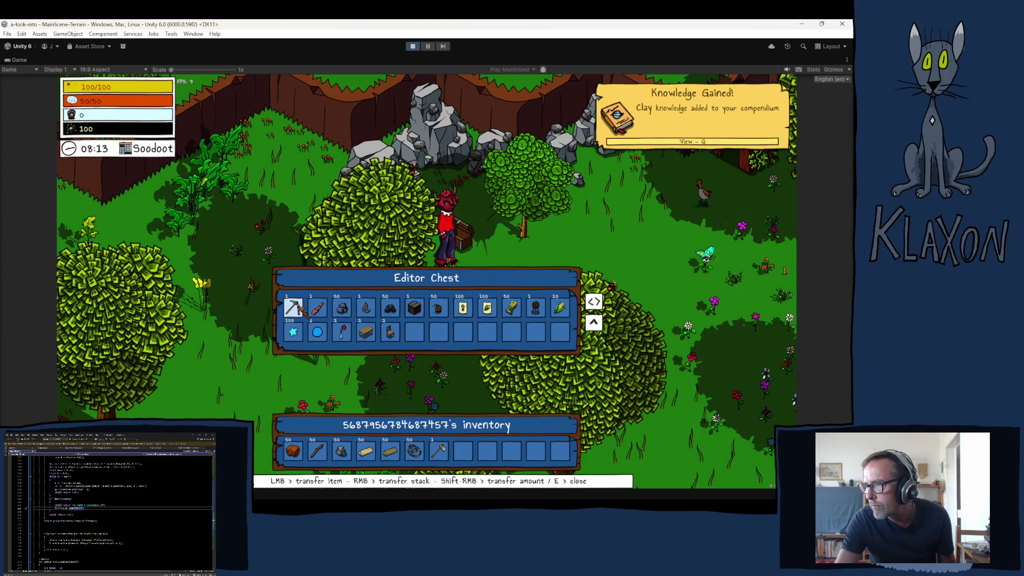
right_click(296, 309)
left_click(341, 337)
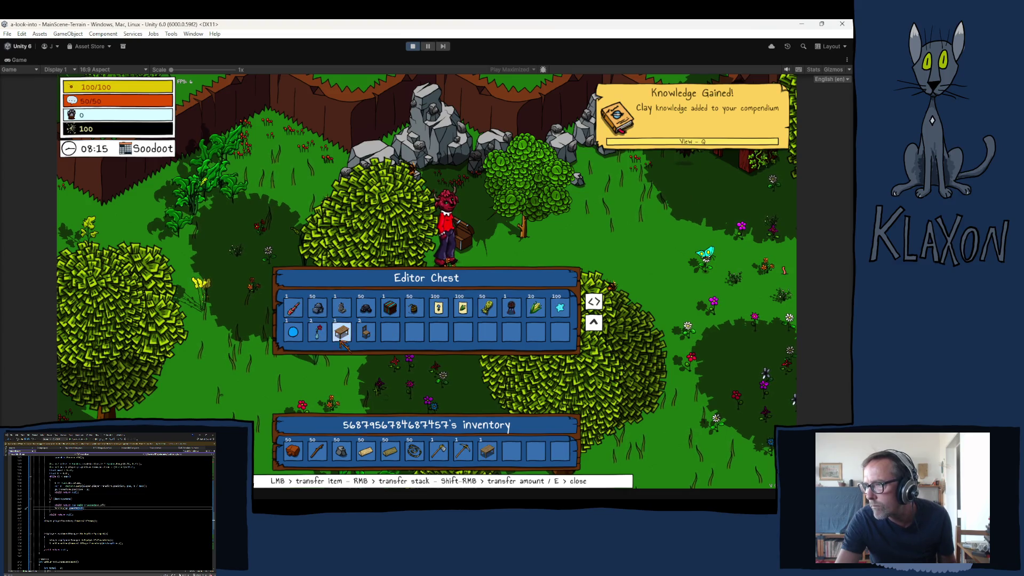
left_click(319, 331)
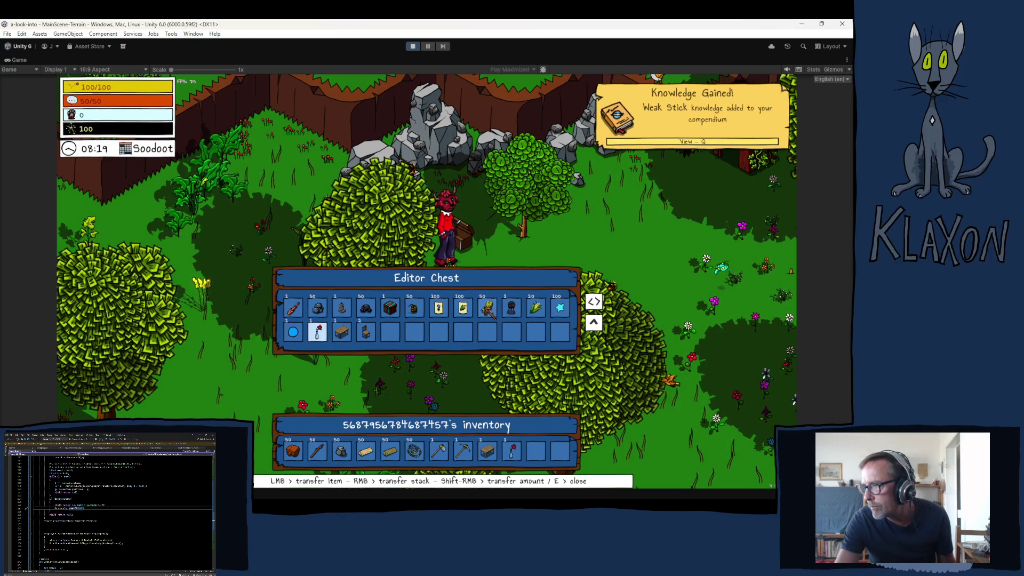
right_click(487, 309)
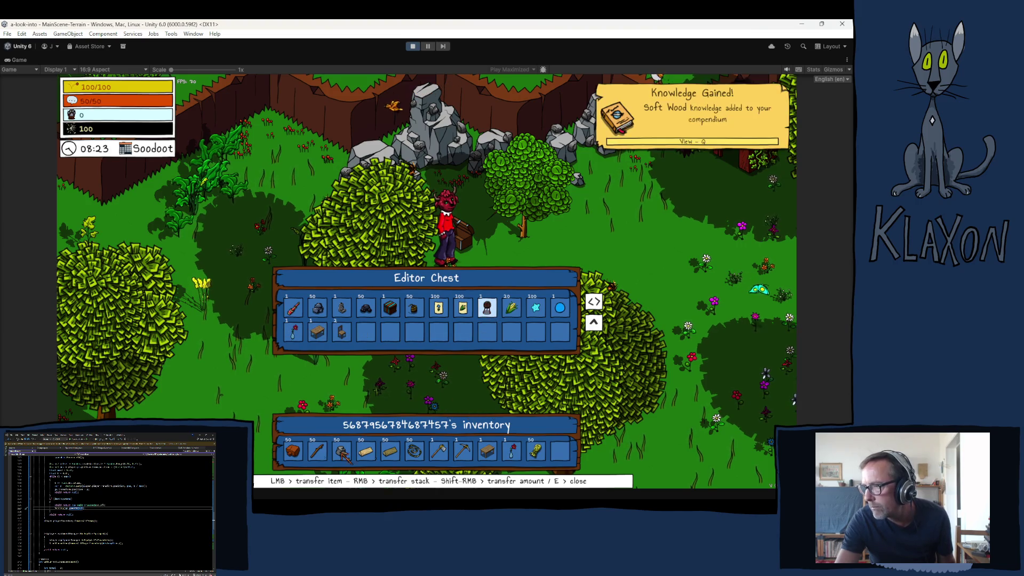
Step: Close the chest and select Poking Stick II as the debug item
key("e")
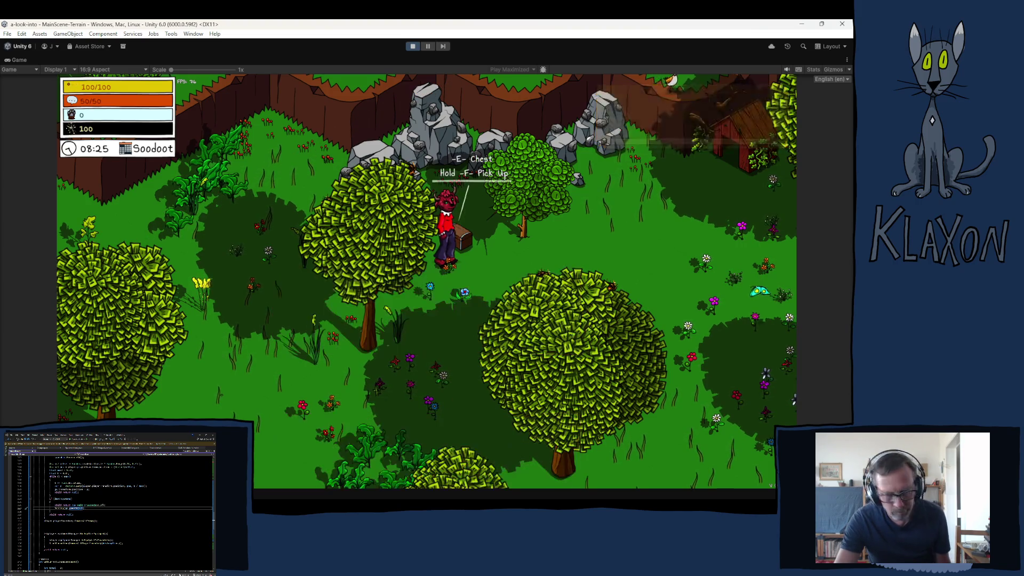
left_click(272, 474)
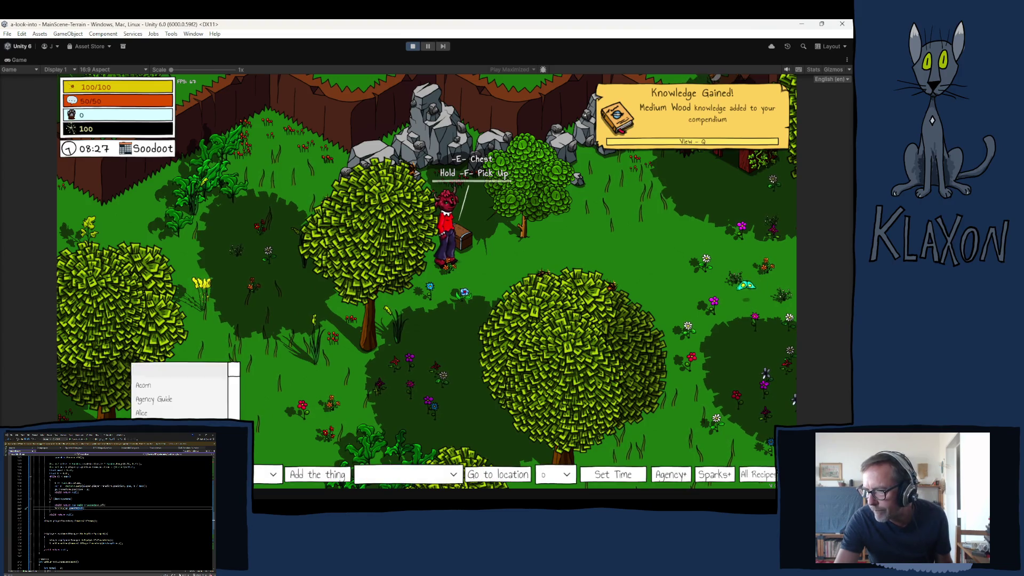
scroll(182, 389, "down", 10)
scroll(195, 414, "up", 5)
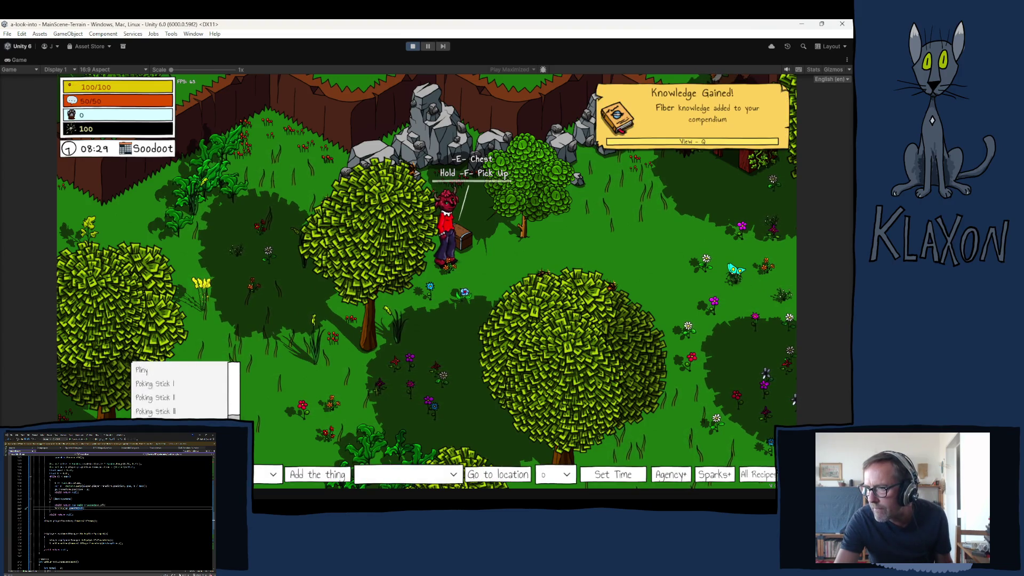
left_click(195, 414)
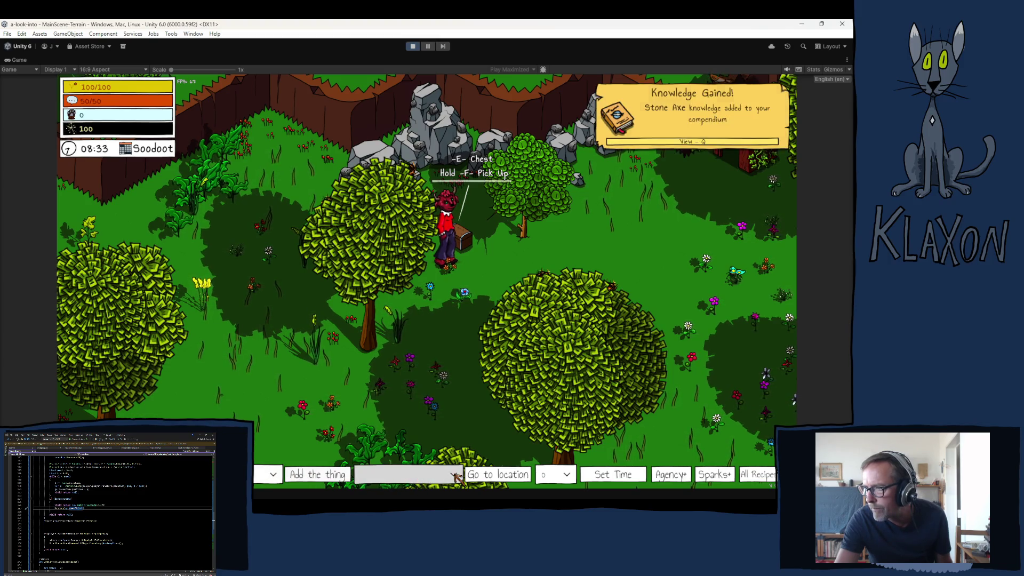
Step: Teleport the player to the Bear Den and open the inventory
left_click(421, 476)
scroll(457, 412, "down", 2)
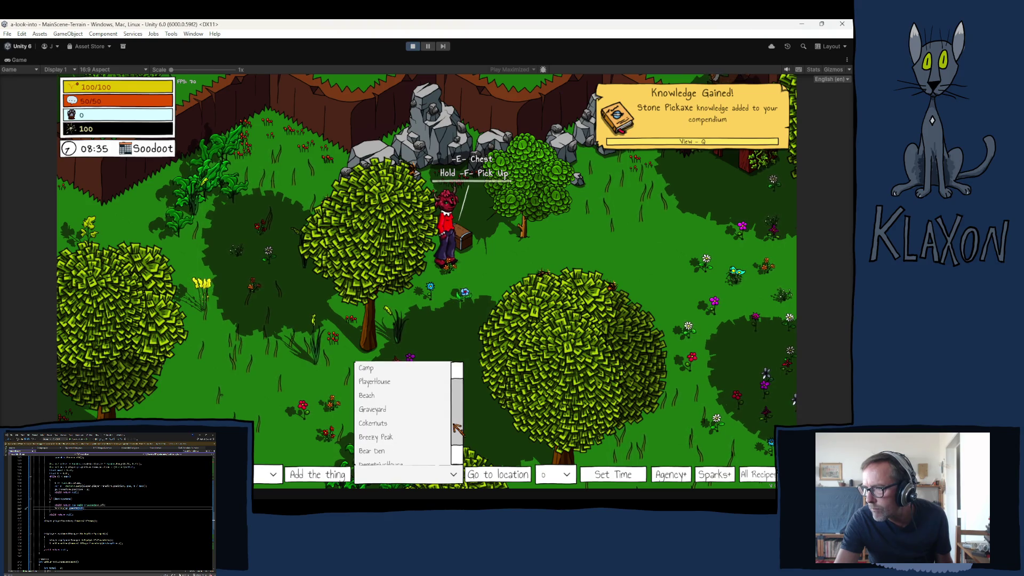
left_click(373, 450)
left_click(492, 474)
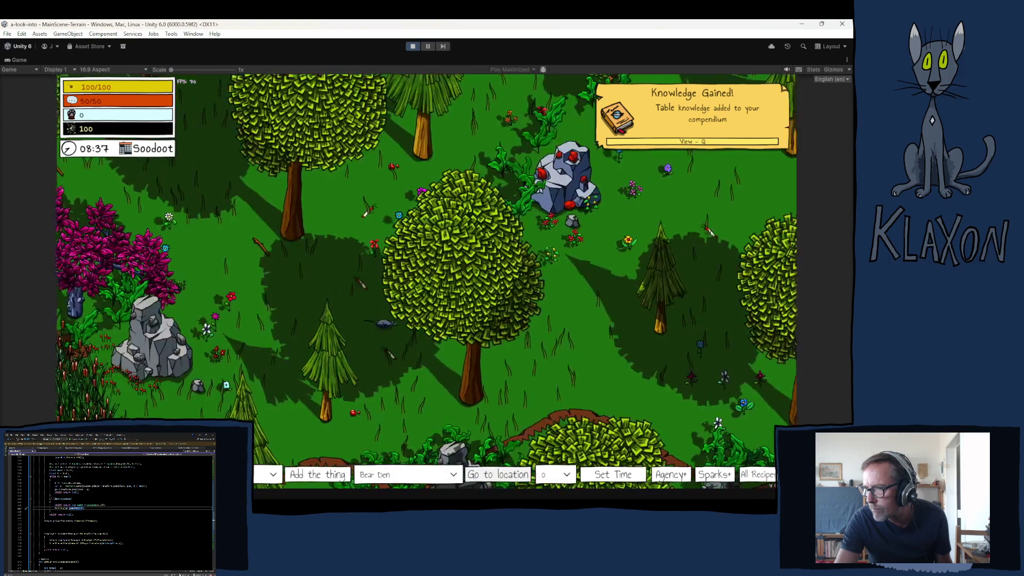
key("Tab")
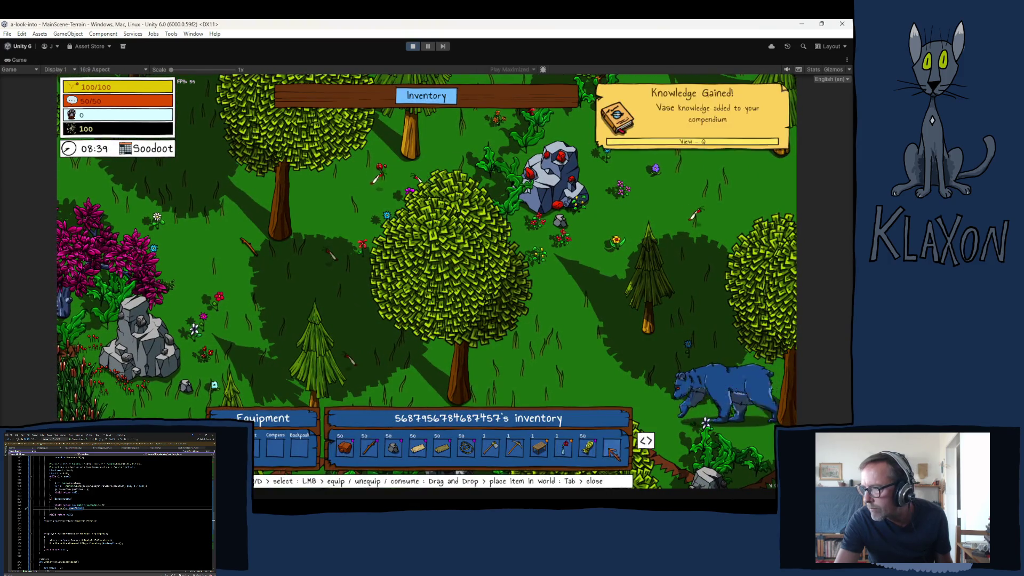
Step: Close the inventory and walk through the Bear Den forest into the blue bear, poking it
key("Tab")
key("s")
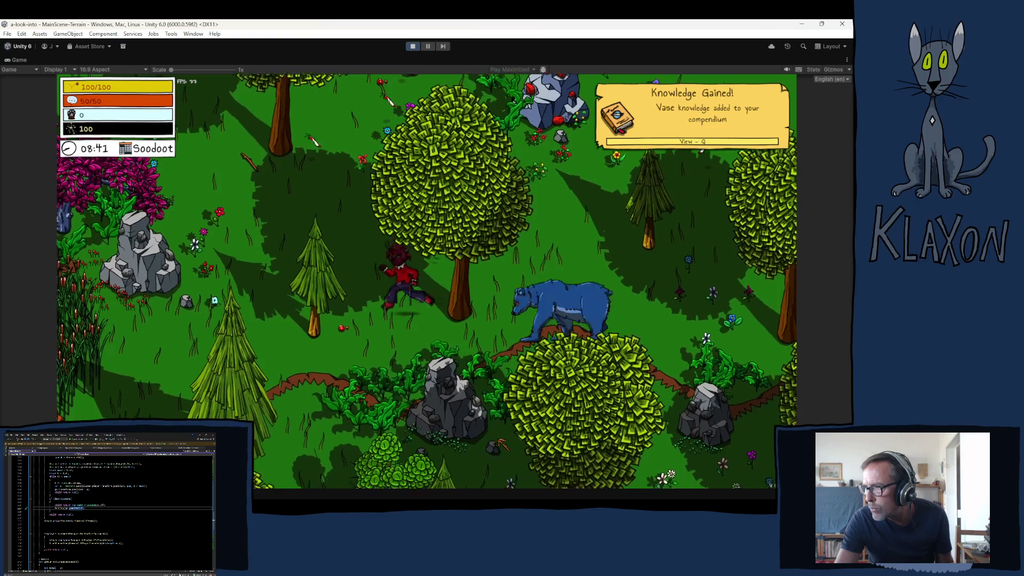
key("s")
key("d")
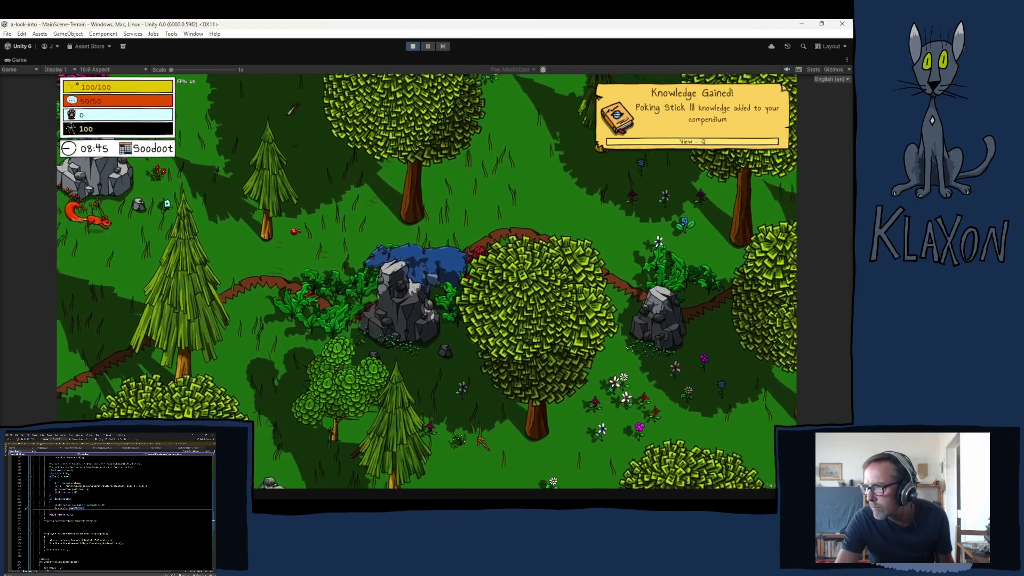
key("w")
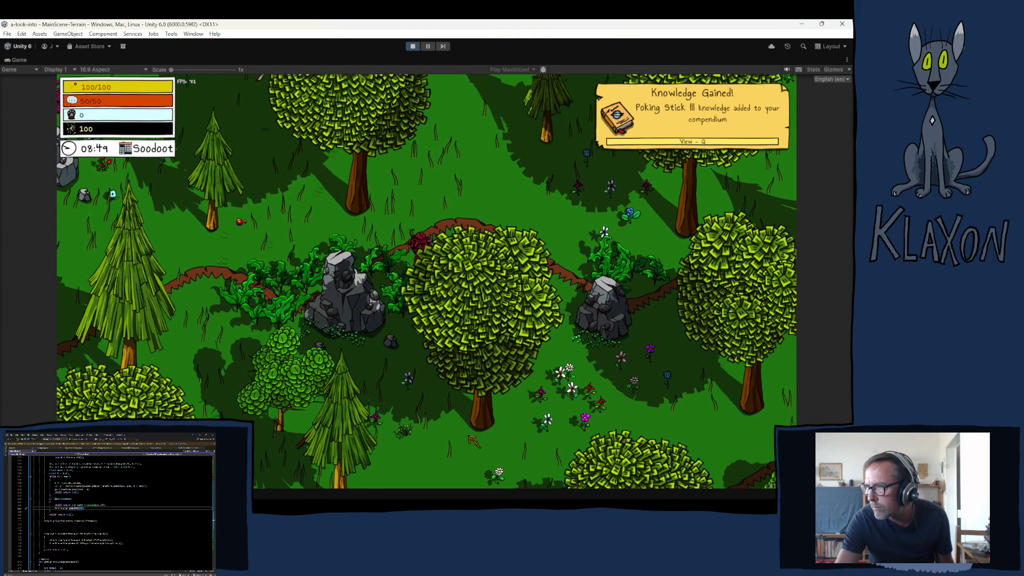
key("s")
key("d")
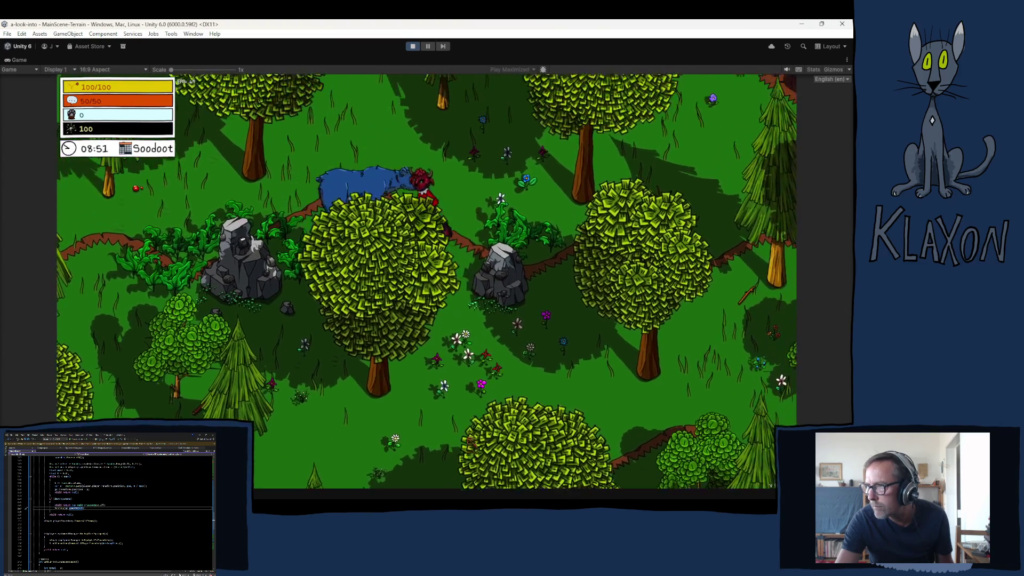
key("w")
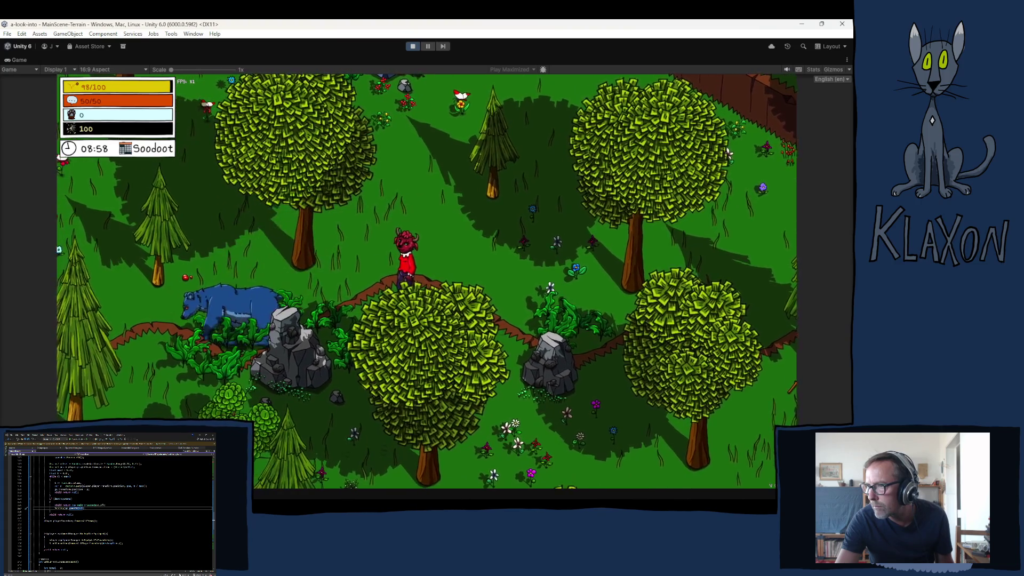
key("a")
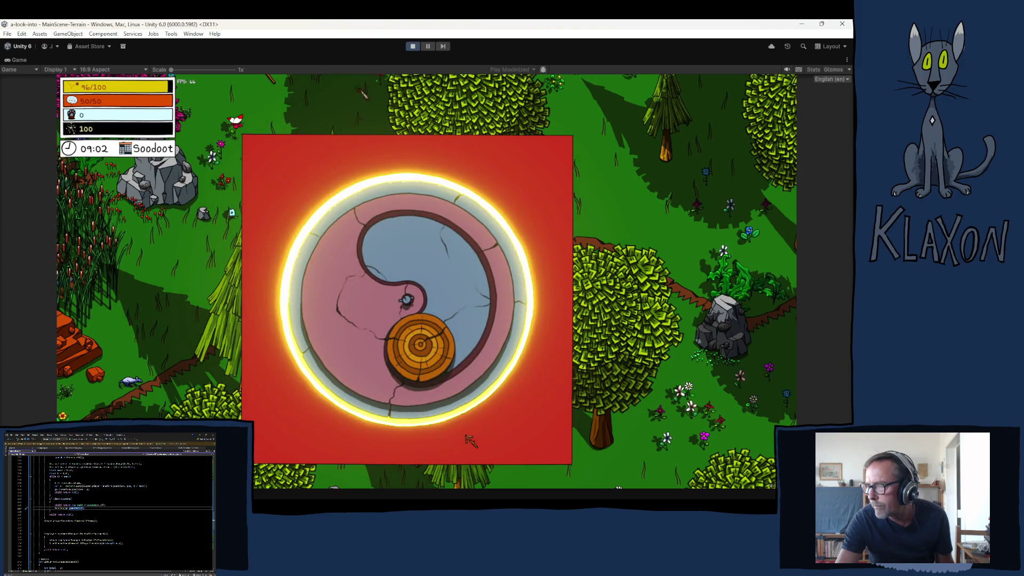
Step: Get through the bear's dialogue, then pick up the weak sticks and stone axe
key("space")
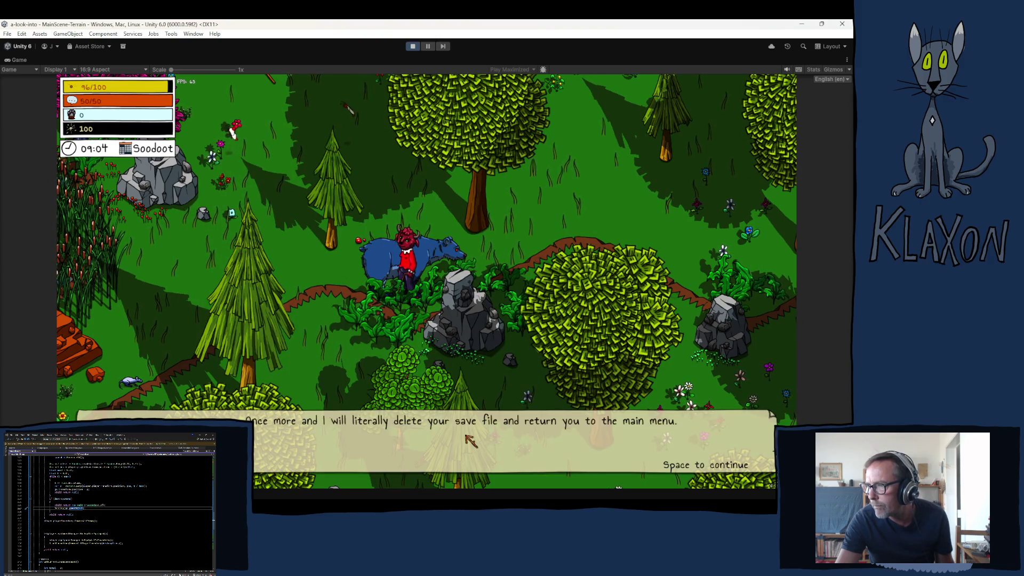
key("space")
key("e")
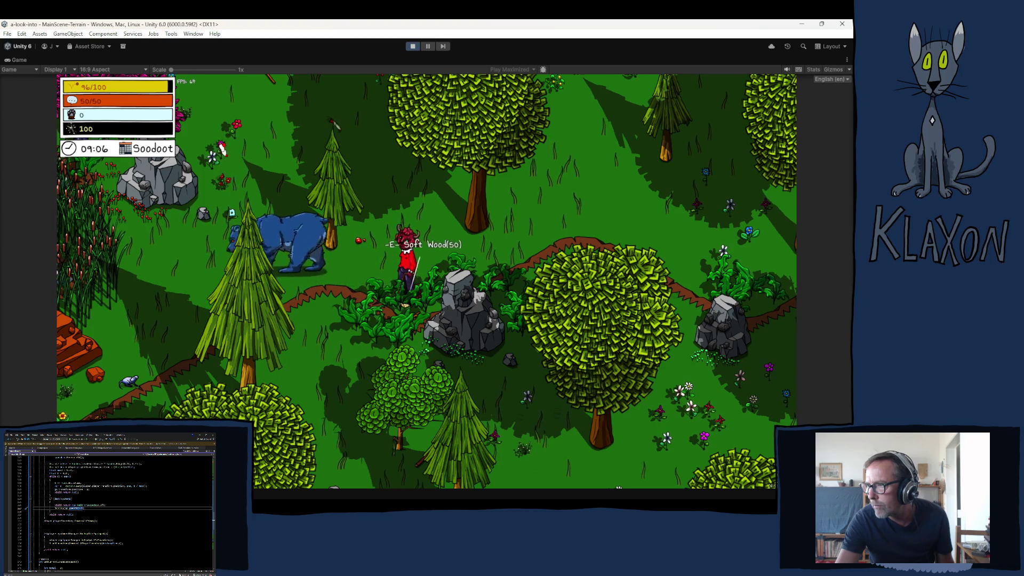
key("e")
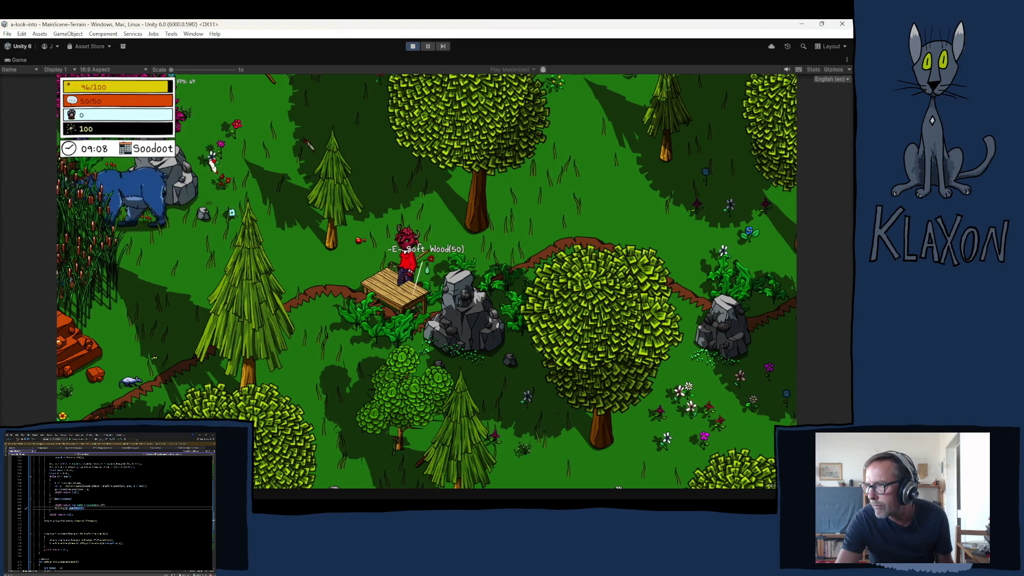
Step: Walk over by the rock, collect the nearby materials and stone axes, then head up
key("d")
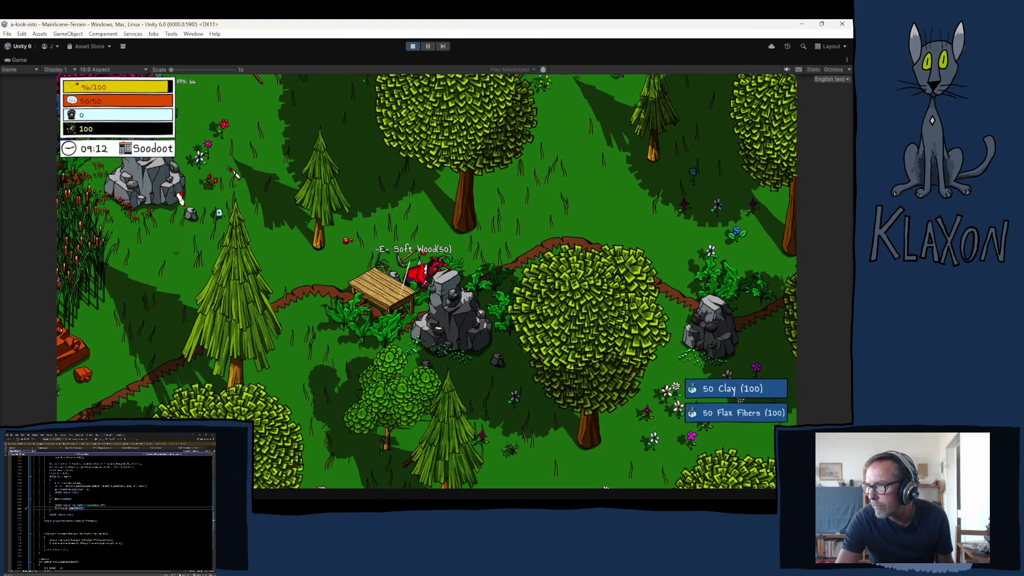
key("e")
key("e")
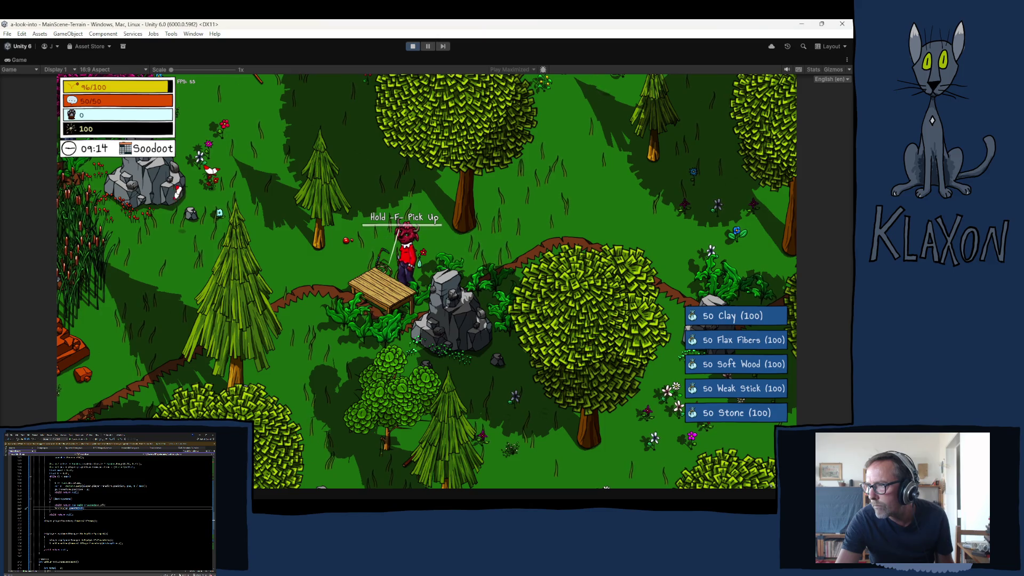
key("f")
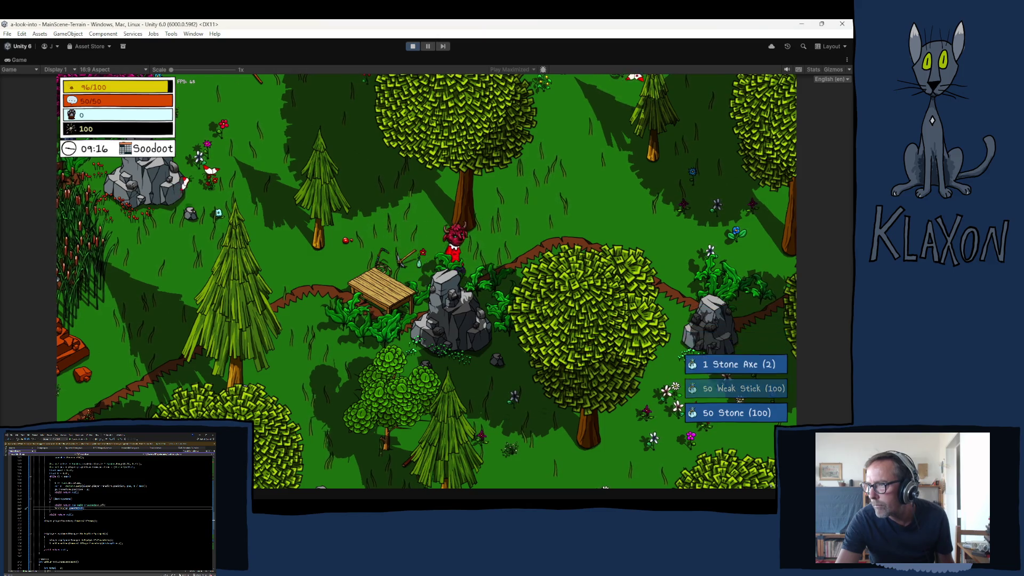
key("d")
key("a")
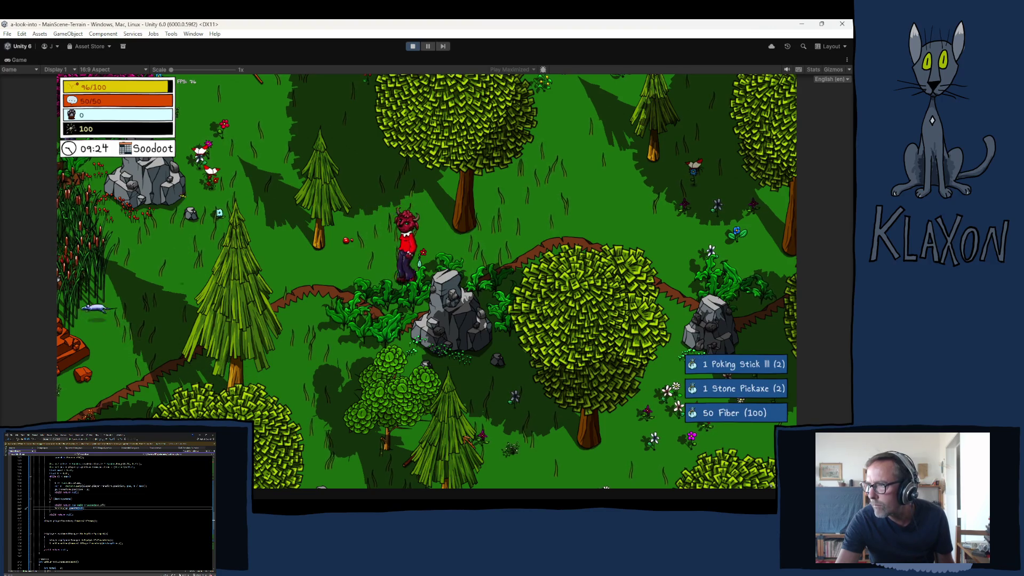
key("w")
key("Tab")
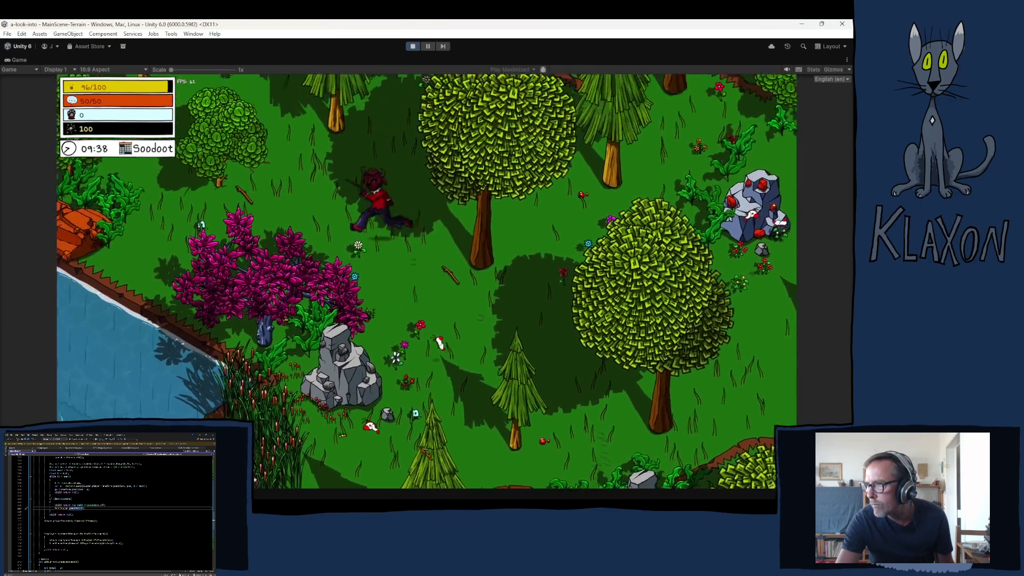
Step: Walk the character west, south-west through the forest, then north past the pond
key("a")
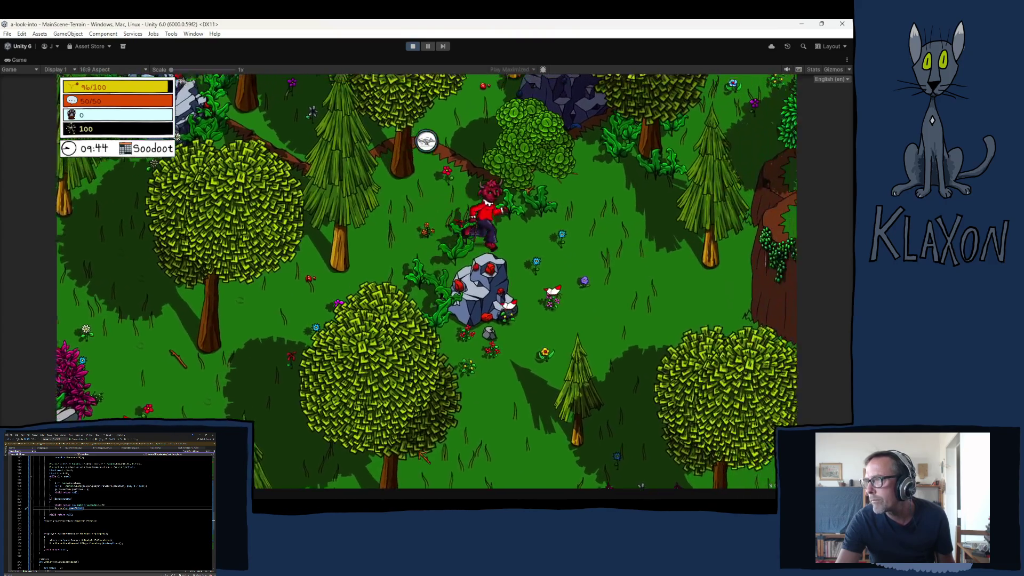
key("s")
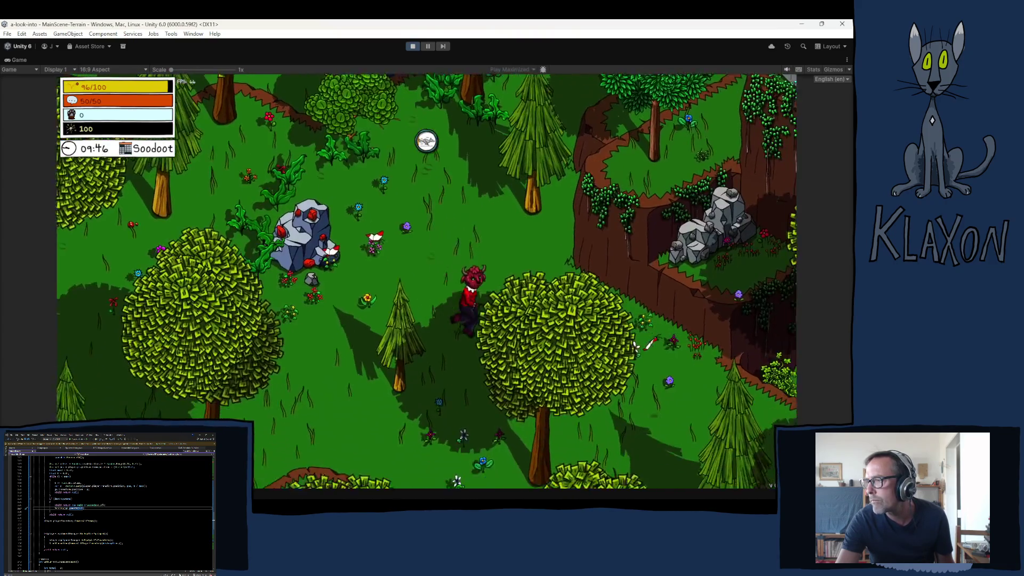
key("d")
key("a")
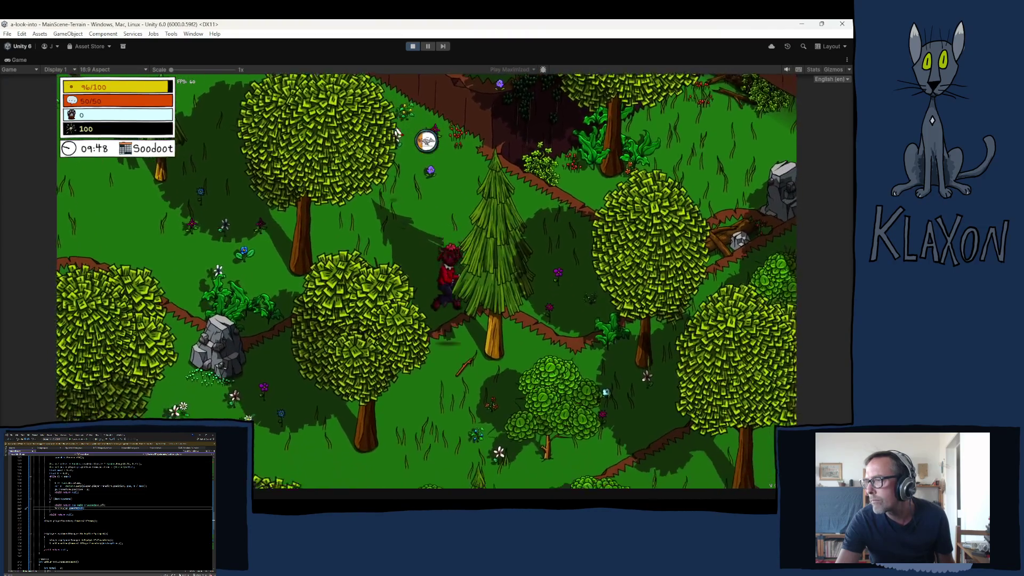
key("a")
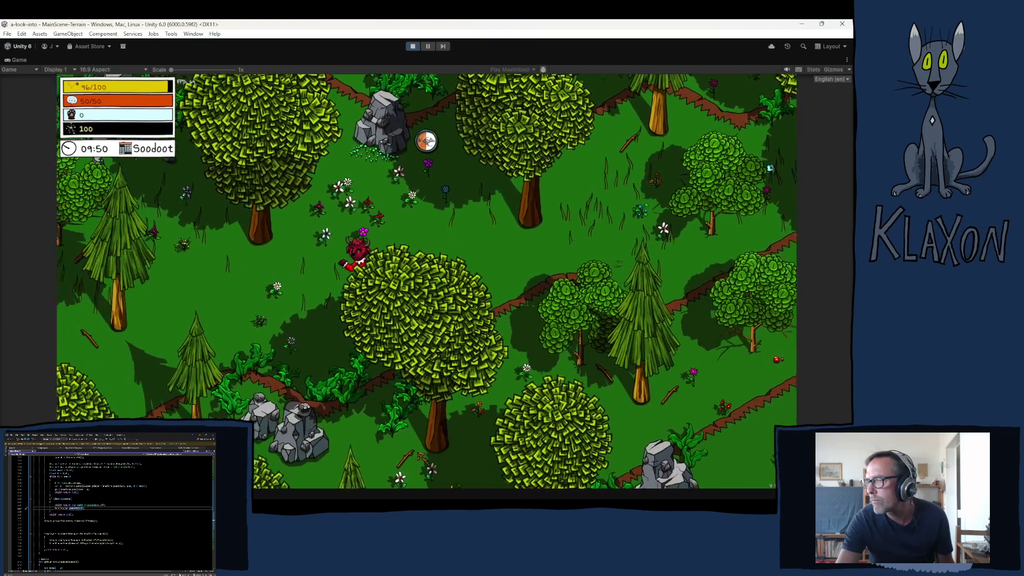
key("a")
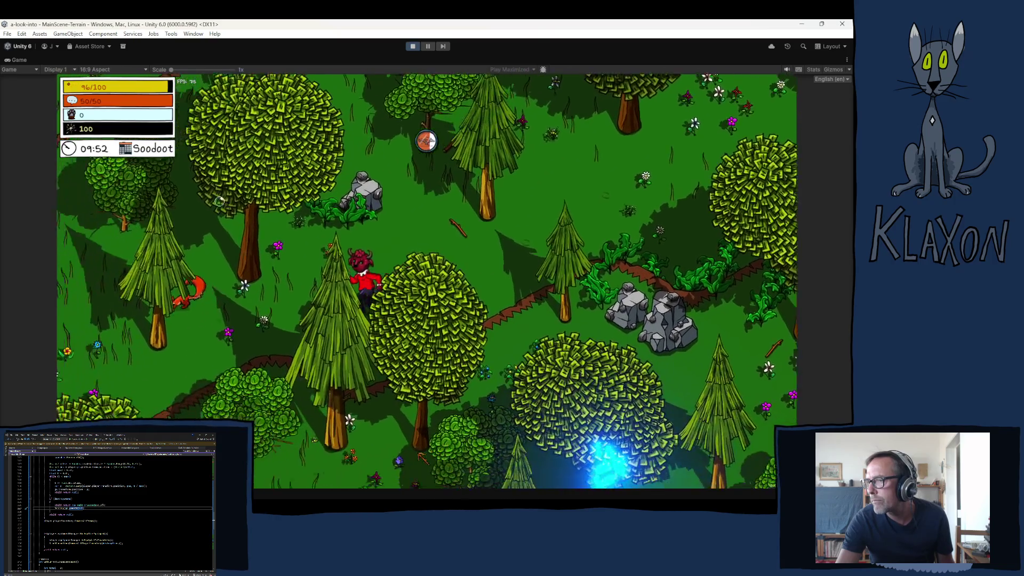
key("w")
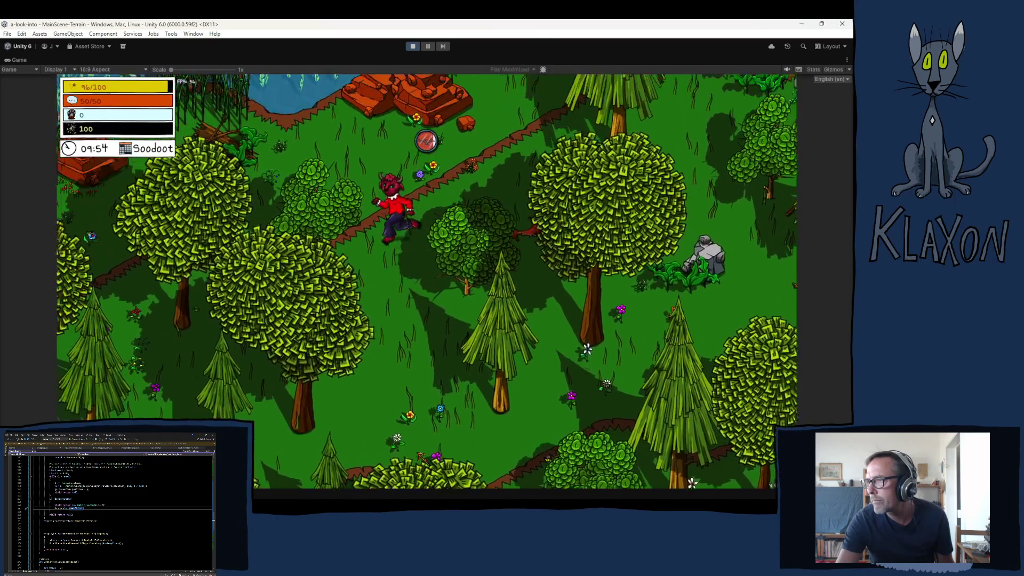
key("w")
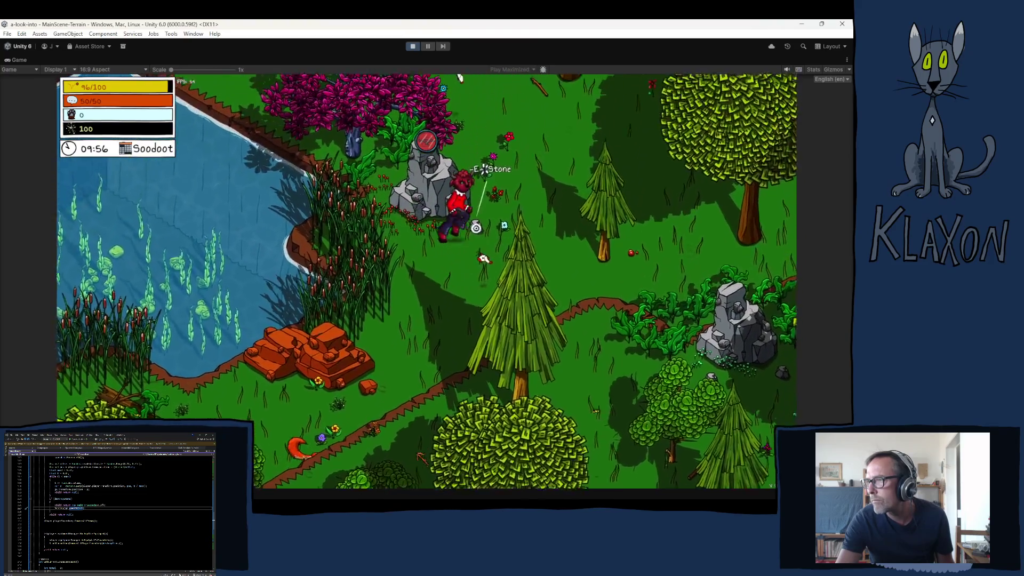
key("w")
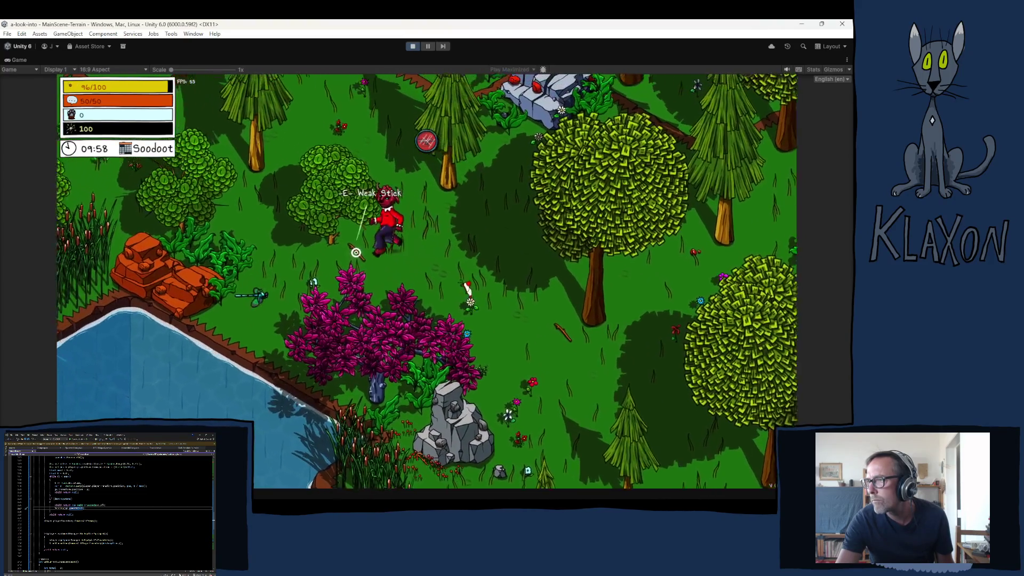
key("w")
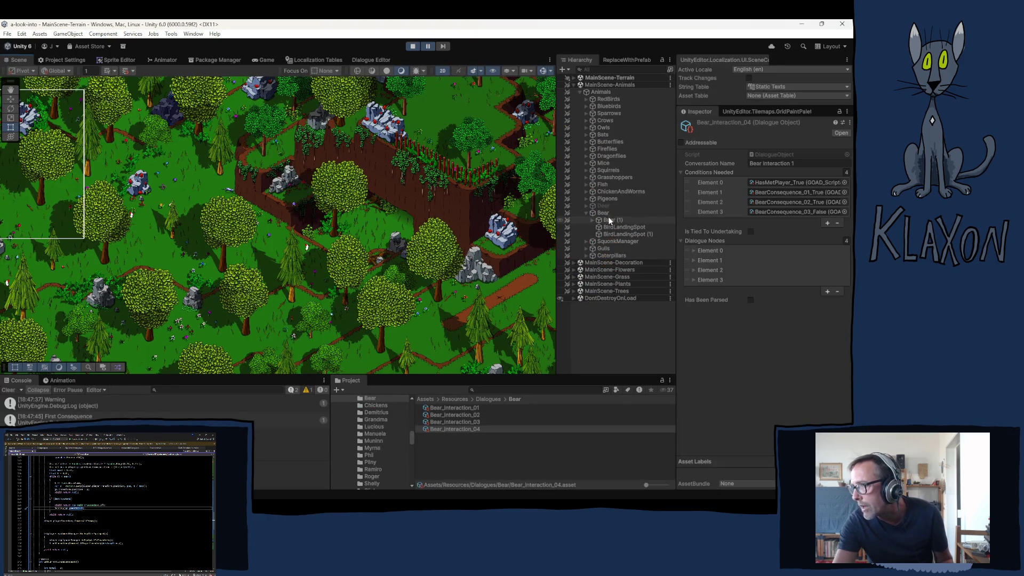
Step: Frame Bear (1) and scroll through its GOAD_Personal Belief Generator starting conditions
double_click(612, 221)
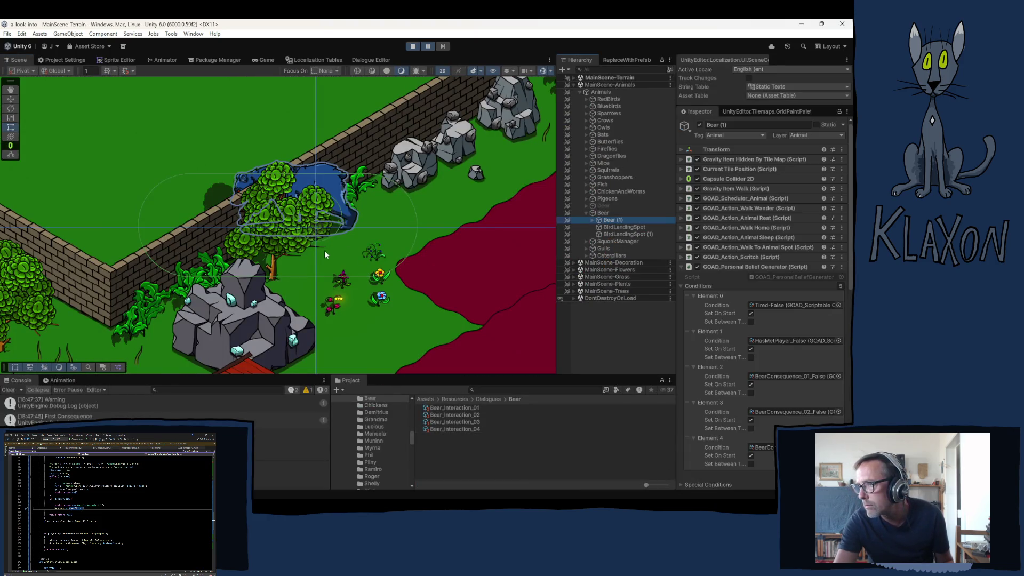
scroll(324, 257, "down", 10)
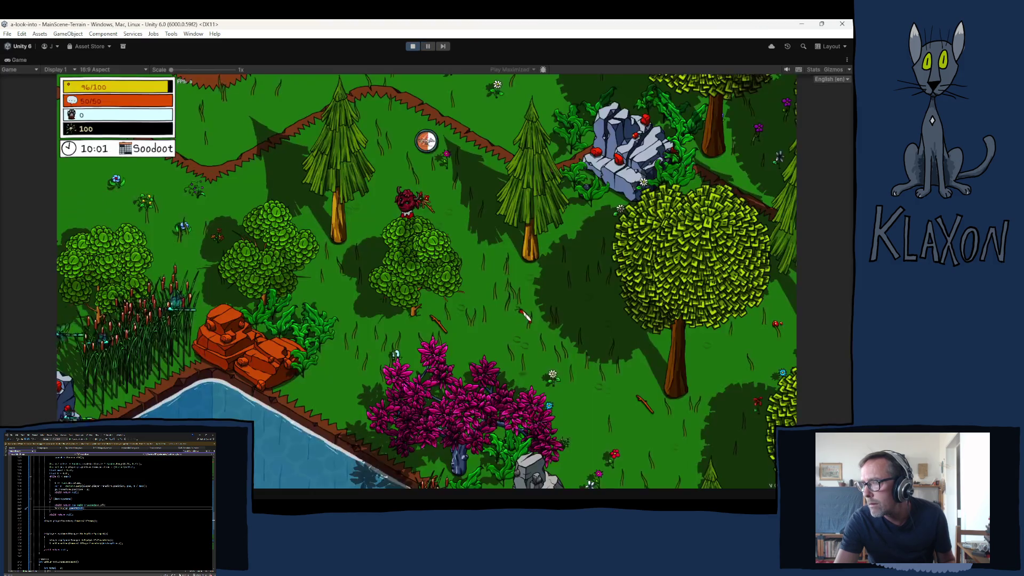
Step: Walk the character up-right past the house, then left and up to the bear by the draped object
key("w")
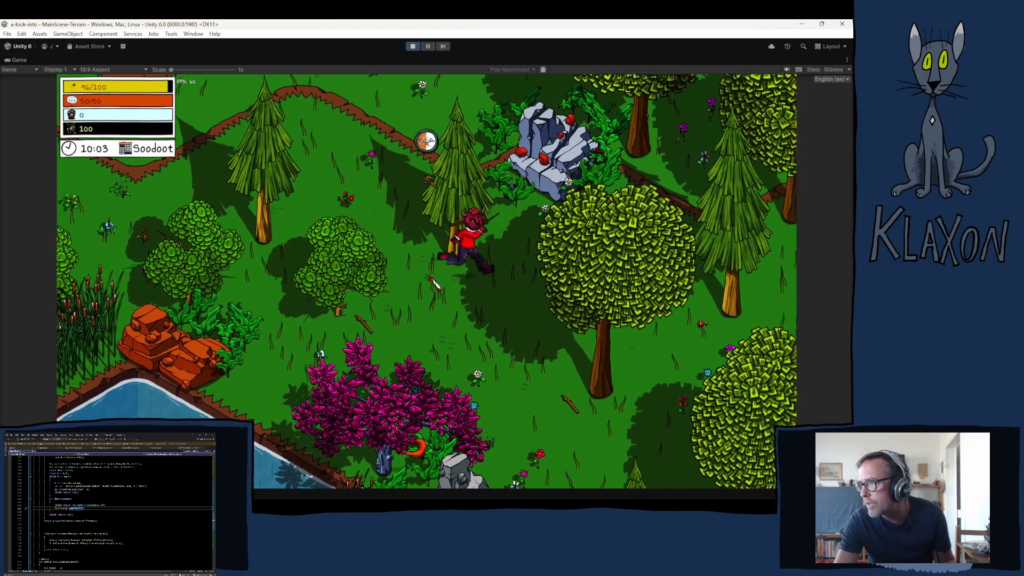
key("w")
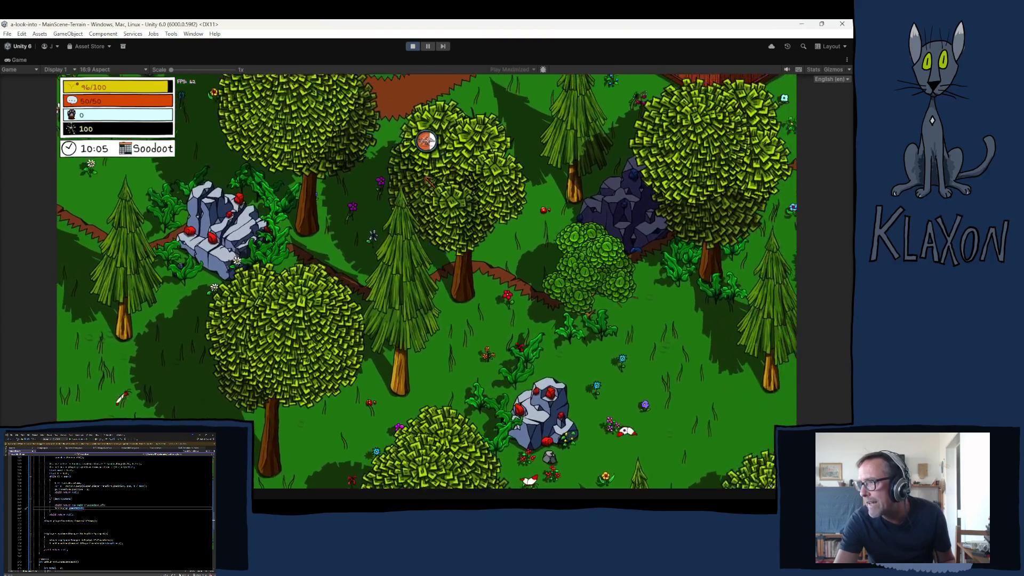
key("w")
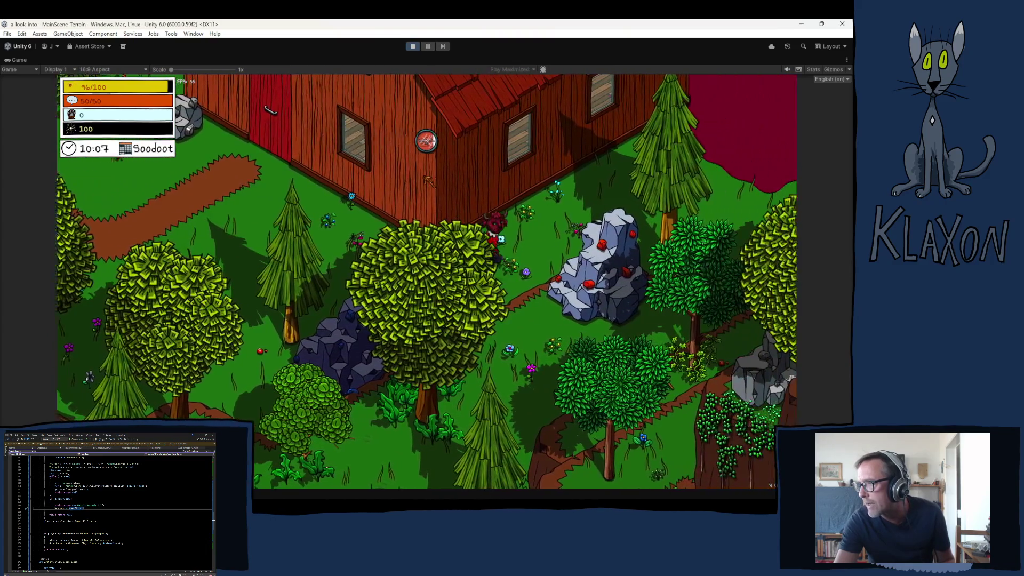
key("w")
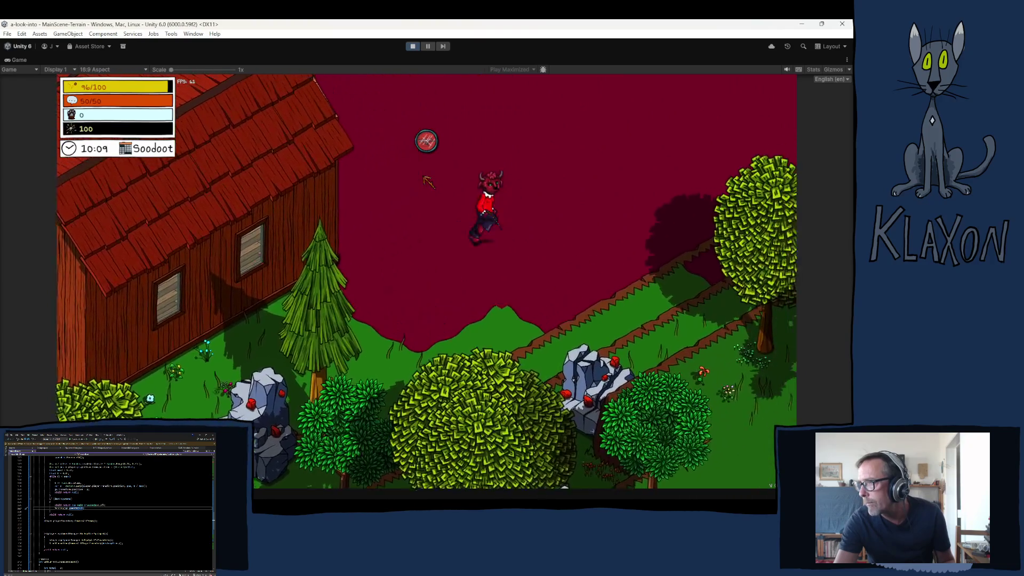
key("w")
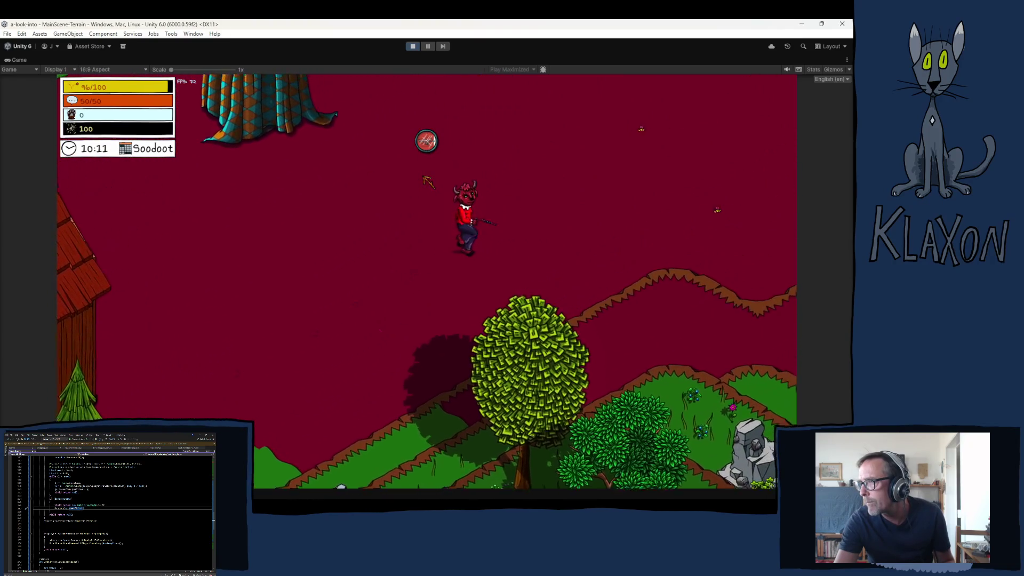
key("a")
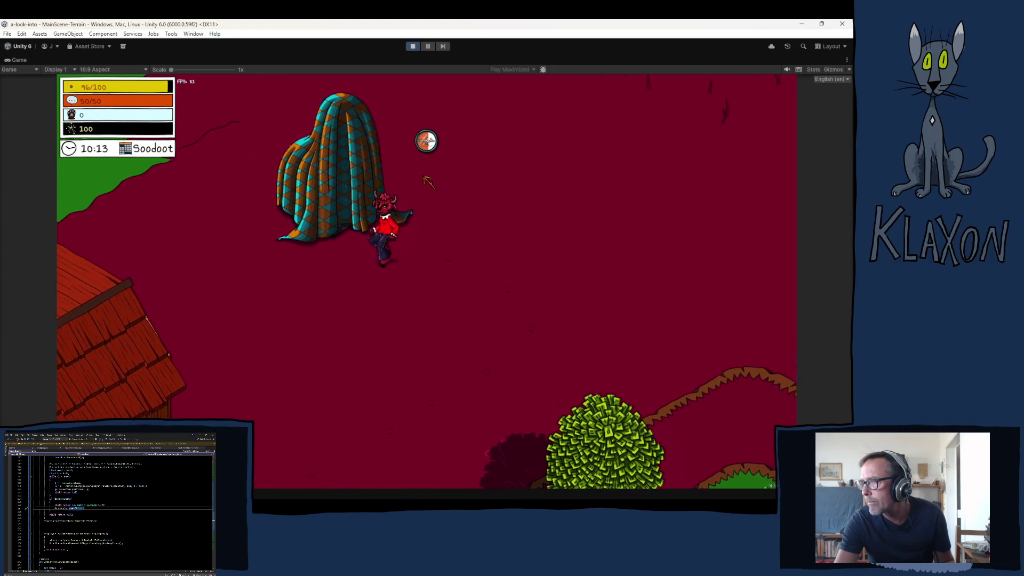
key("a")
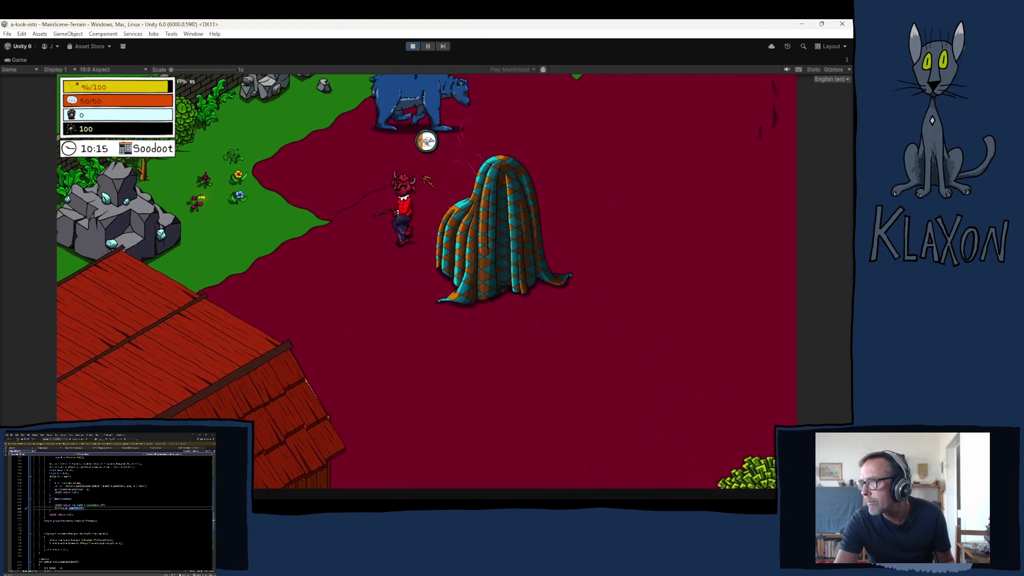
key("w")
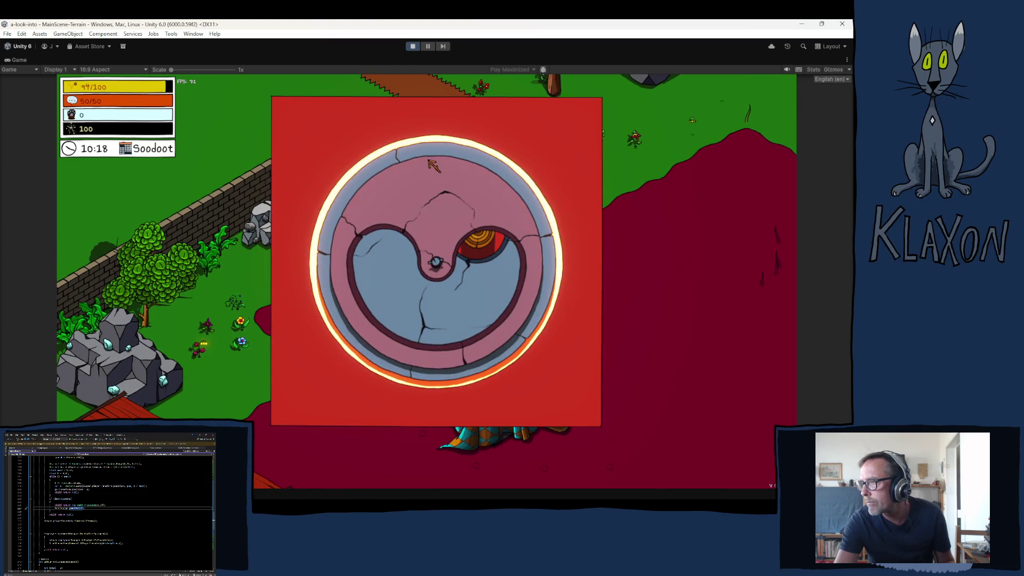
Step: Step toward the bear, finish the dial minigame and dismiss the bear's dialogue line
key("a")
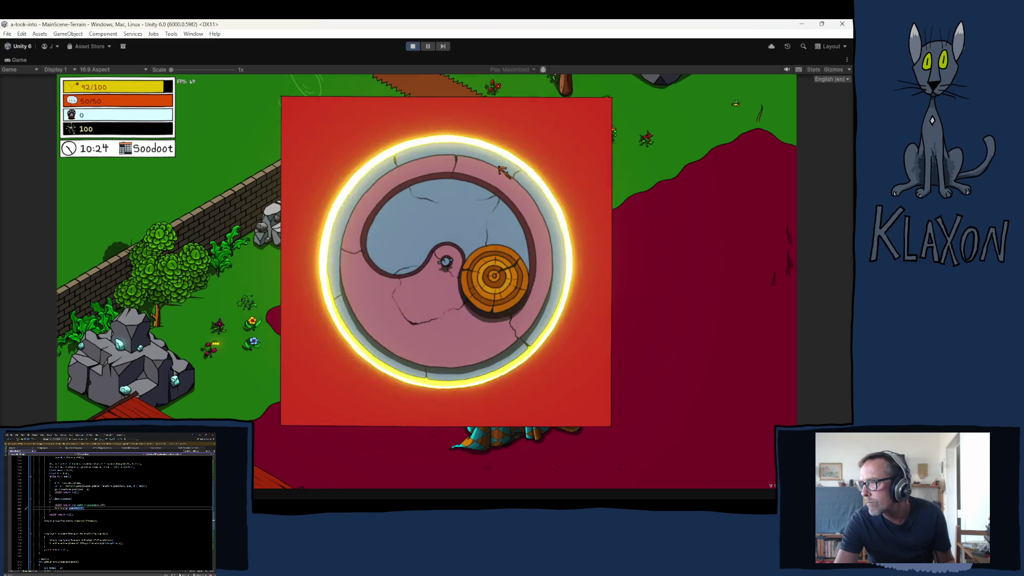
key("space")
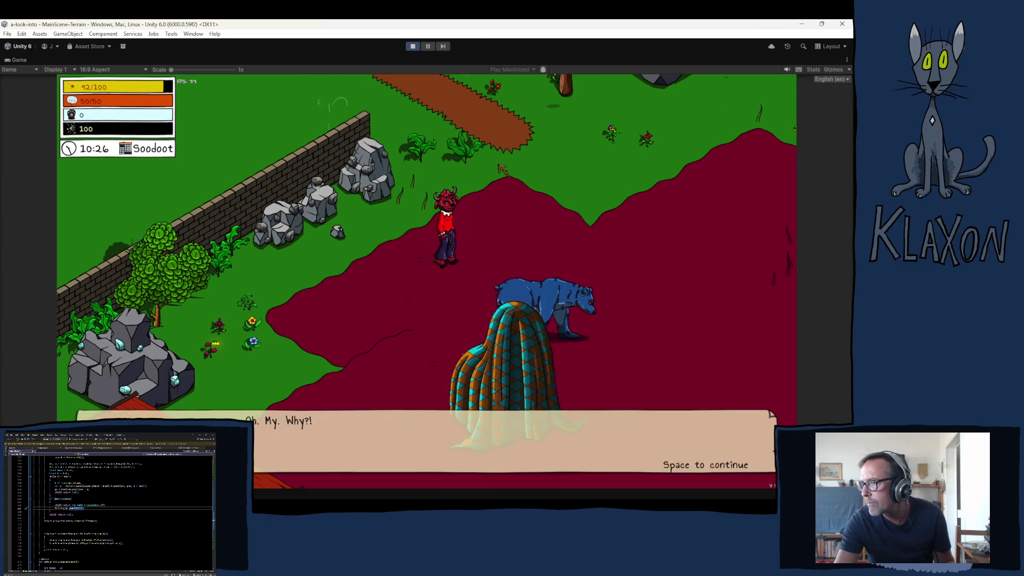
key("space")
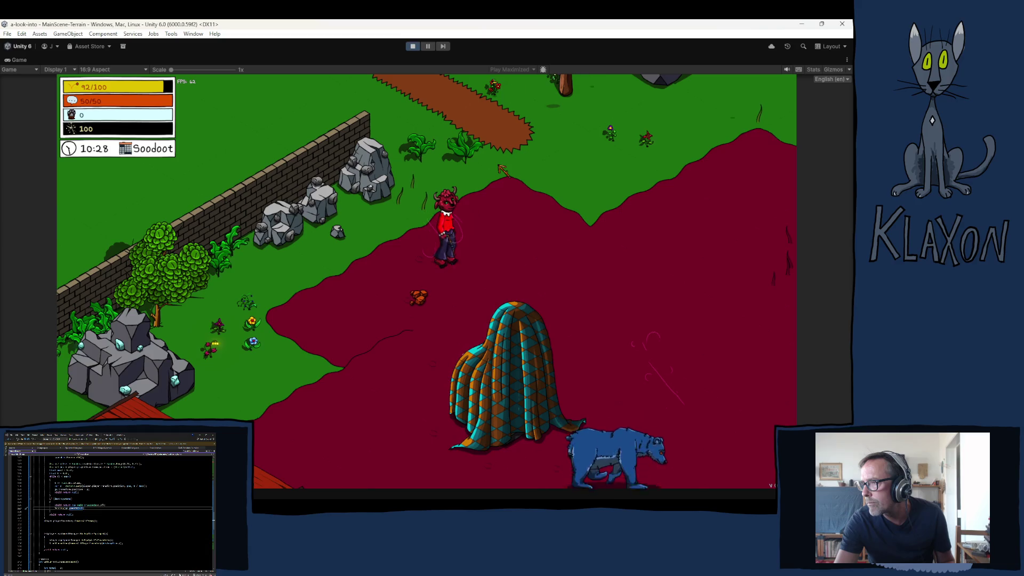
Step: Pick up the yellow item, the wooden table and the fiber the bear dropped
key("e")
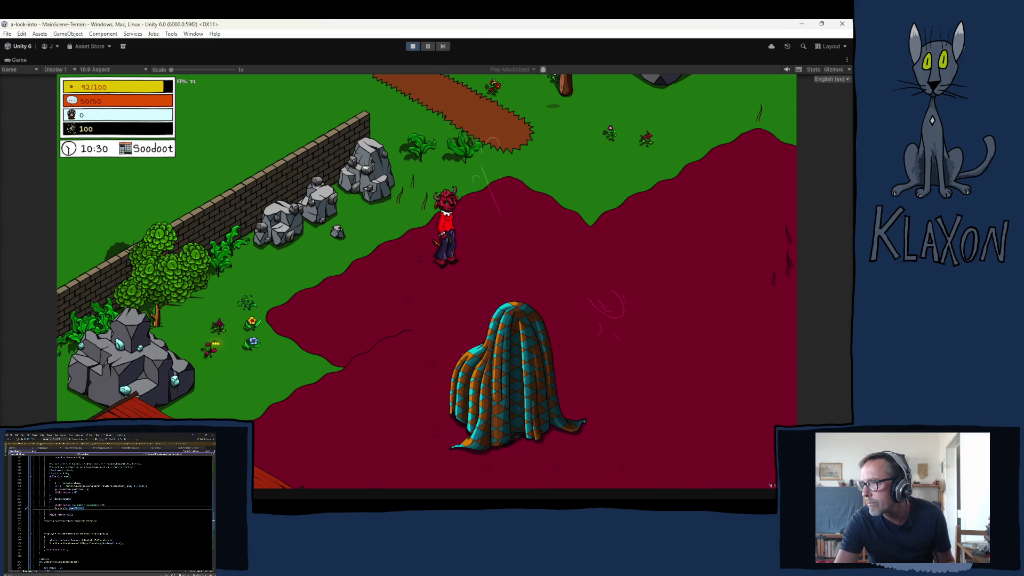
key("f")
key("e")
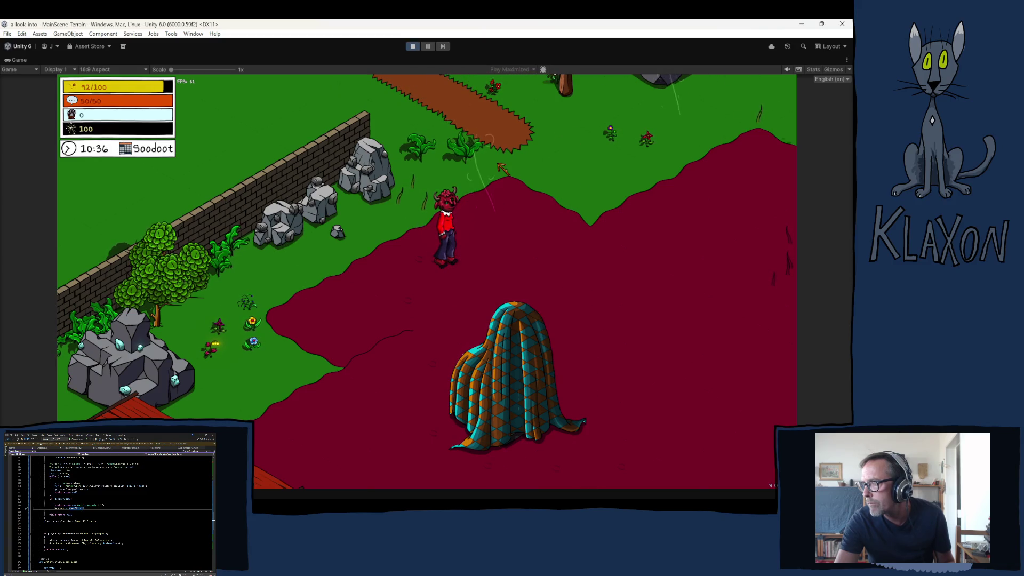
key("a")
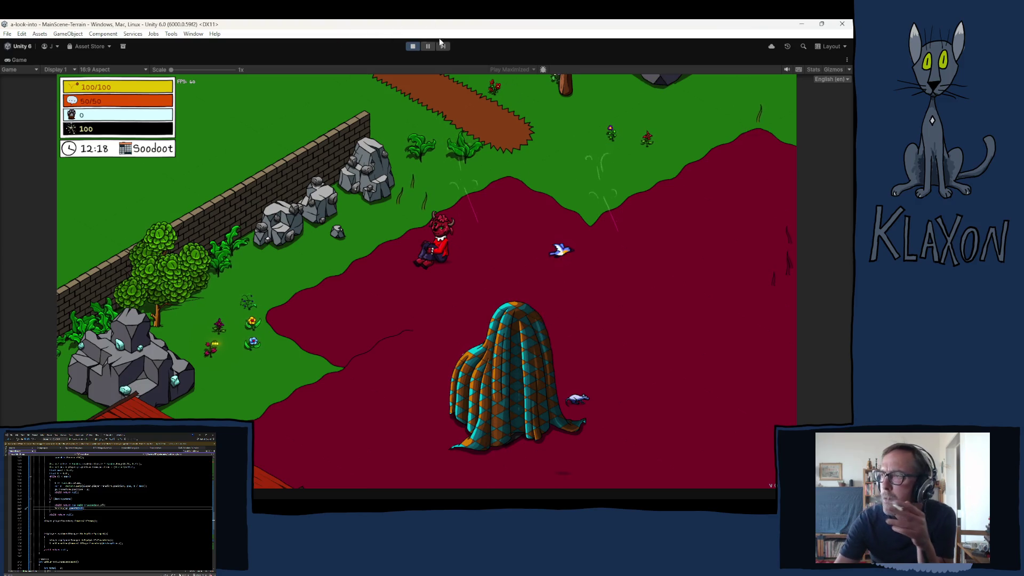
Step: Stop play mode, collapse the Bear's Conditions list to show Pokable Bear, and switch to Visual Studio
left_click(414, 47)
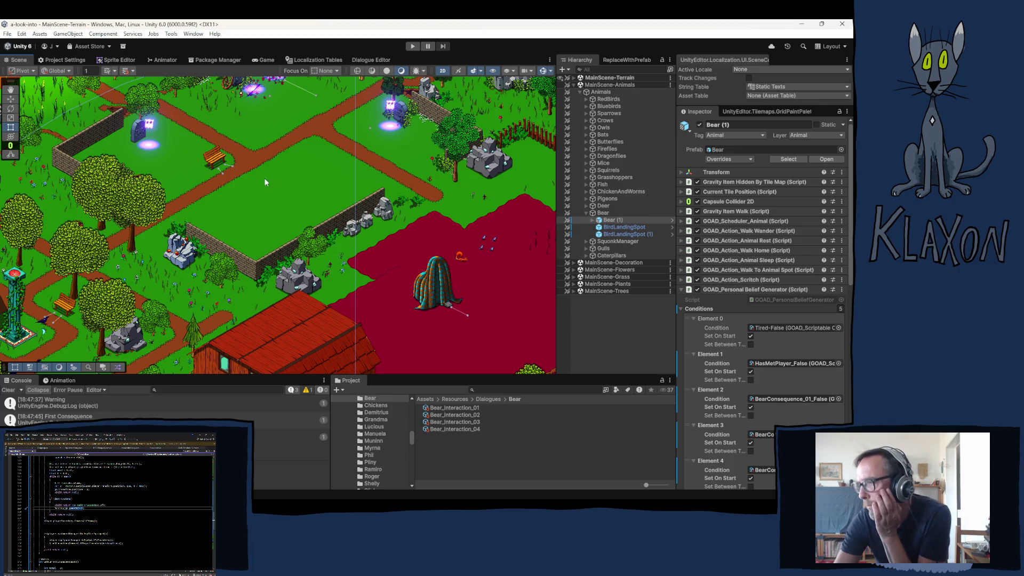
left_click(687, 308)
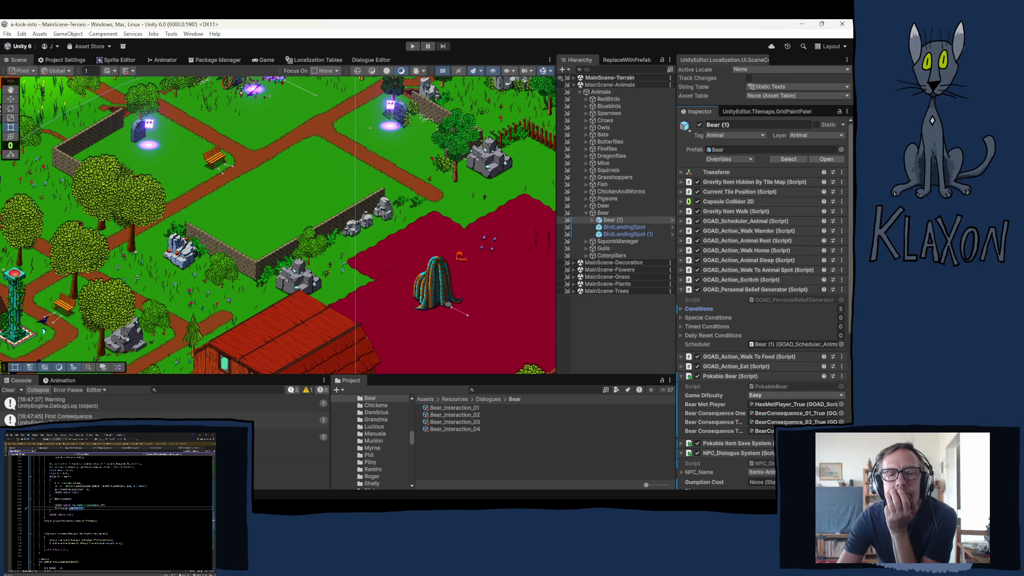
key("alt+Tab")
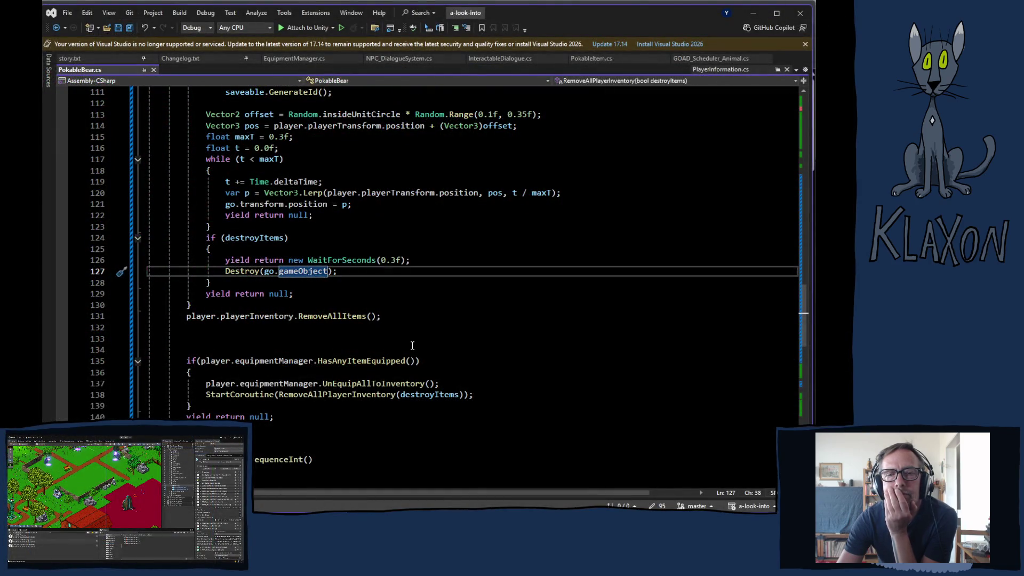
Step: Scroll up to the consequence == 4 block and place the cursor on empty line 70
scroll(412, 346, "up", 12)
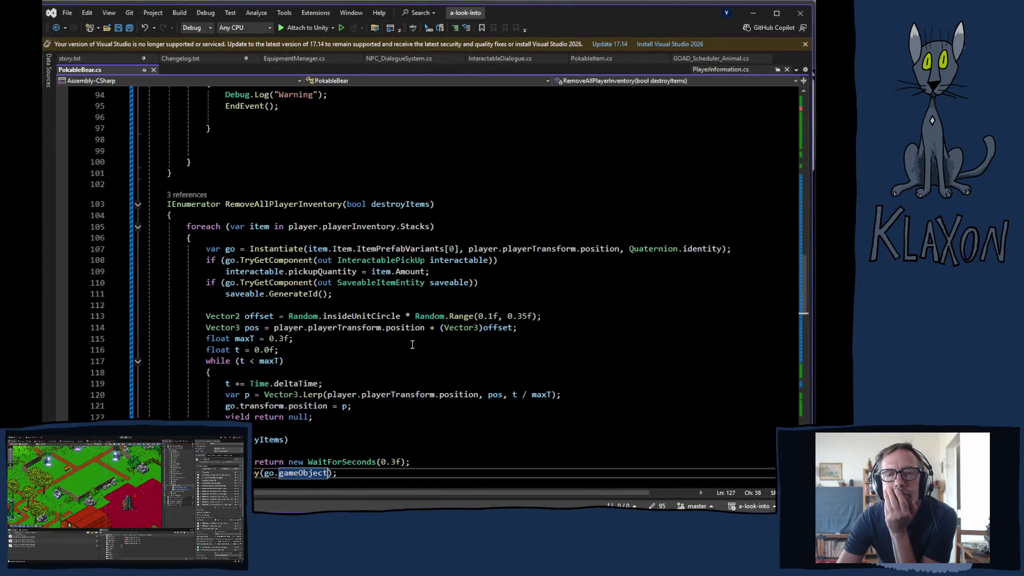
scroll(405, 356, "up", 1)
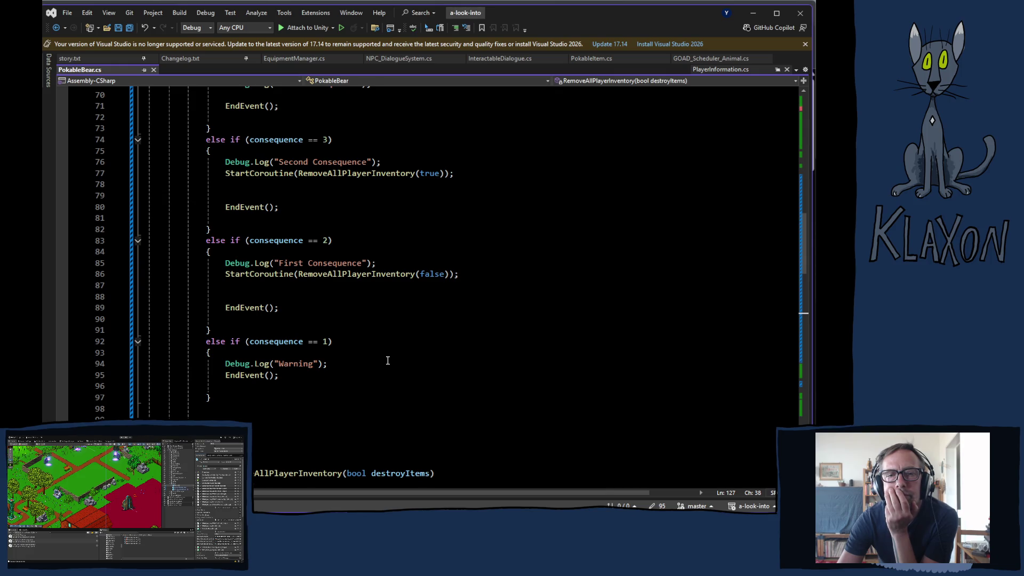
scroll(387, 360, "up", 3)
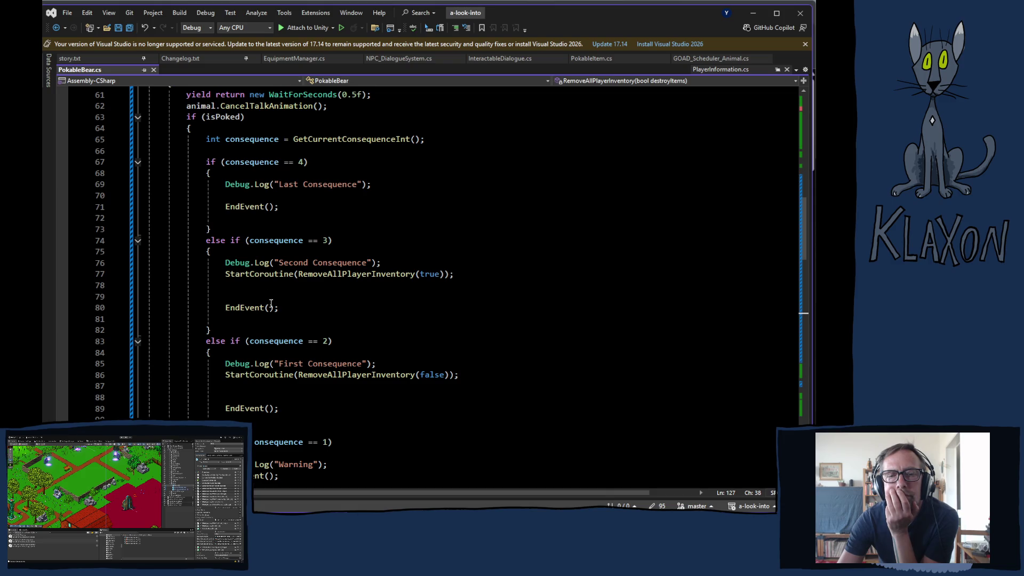
left_click(284, 198)
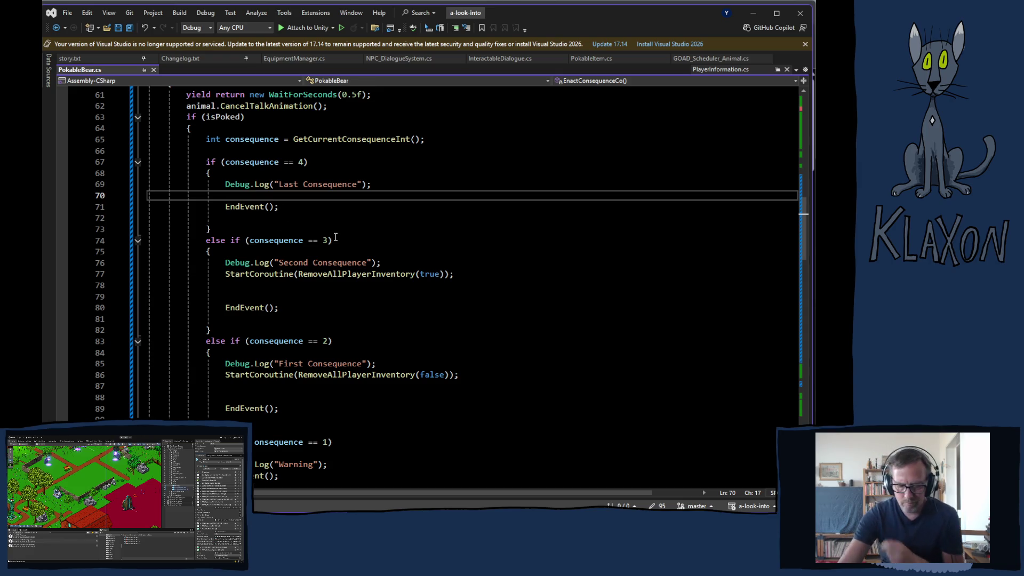
Step: Type 'loadsa' on line 70 and trim it to 'load' while browsing IntelliSense suggestions
type("loadsa")
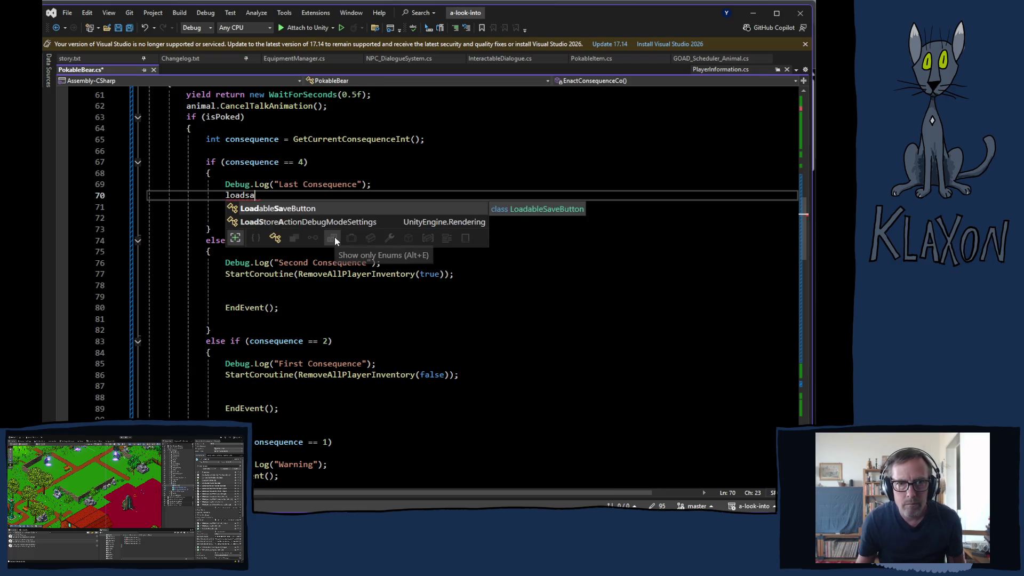
key("BackSpace")
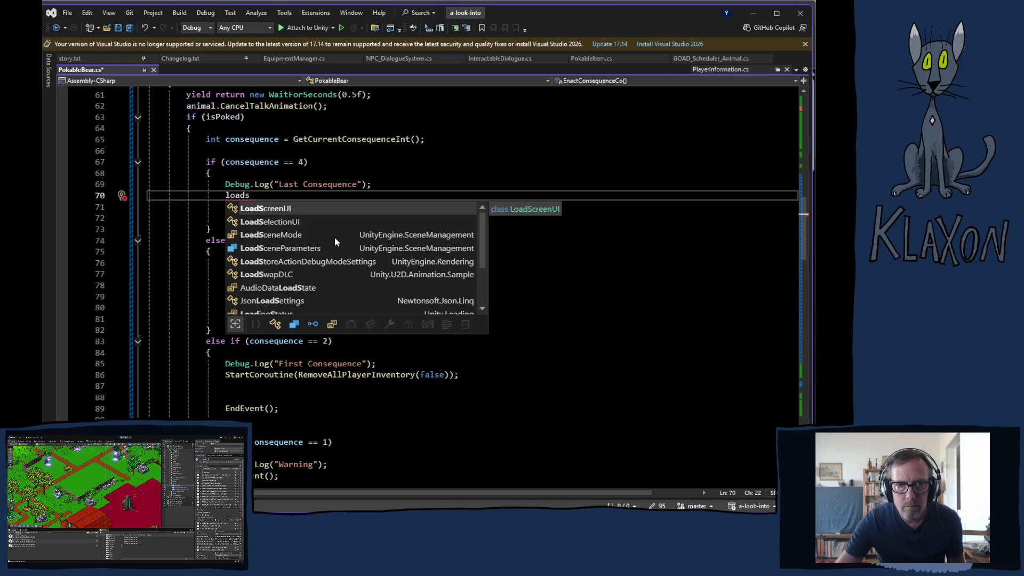
scroll(312, 254, "down", 1)
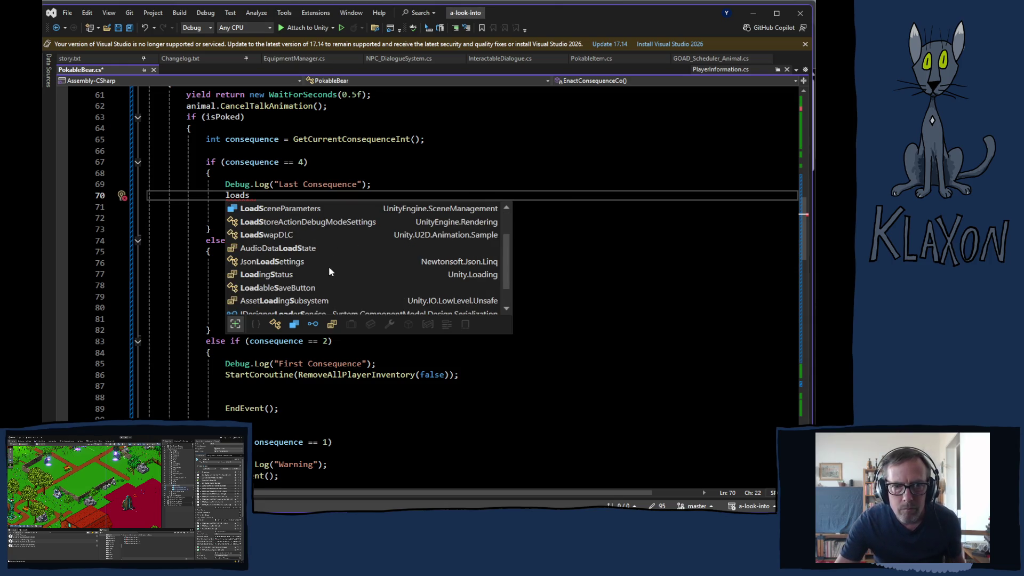
scroll(331, 267, "up", 1)
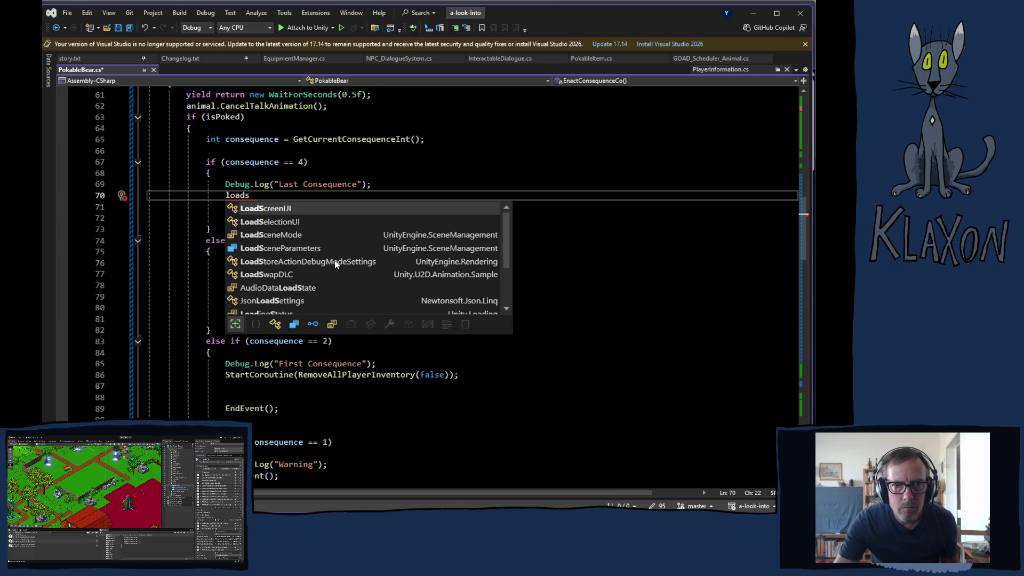
scroll(334, 270, "down", 1)
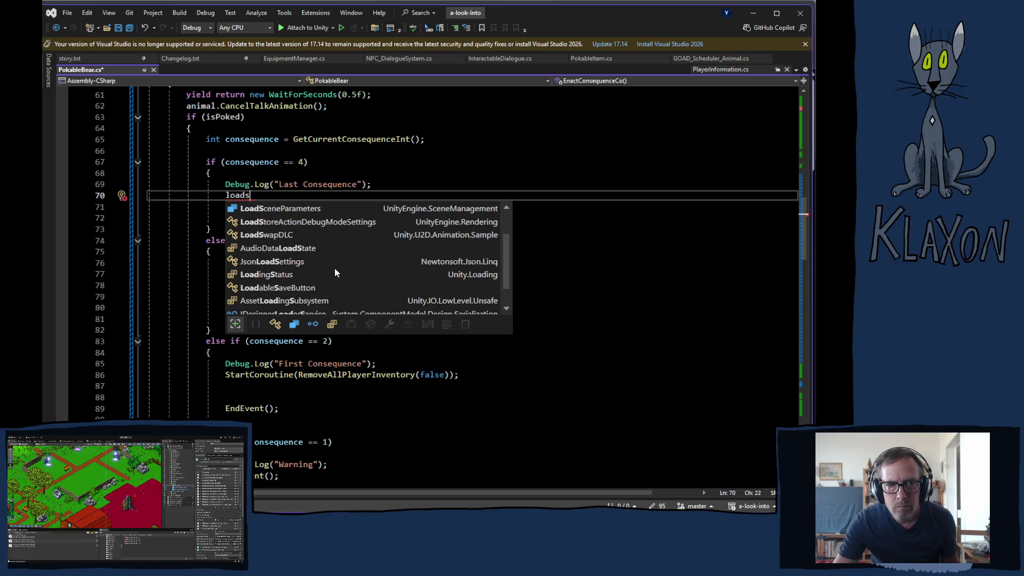
scroll(334, 271, "down", 1)
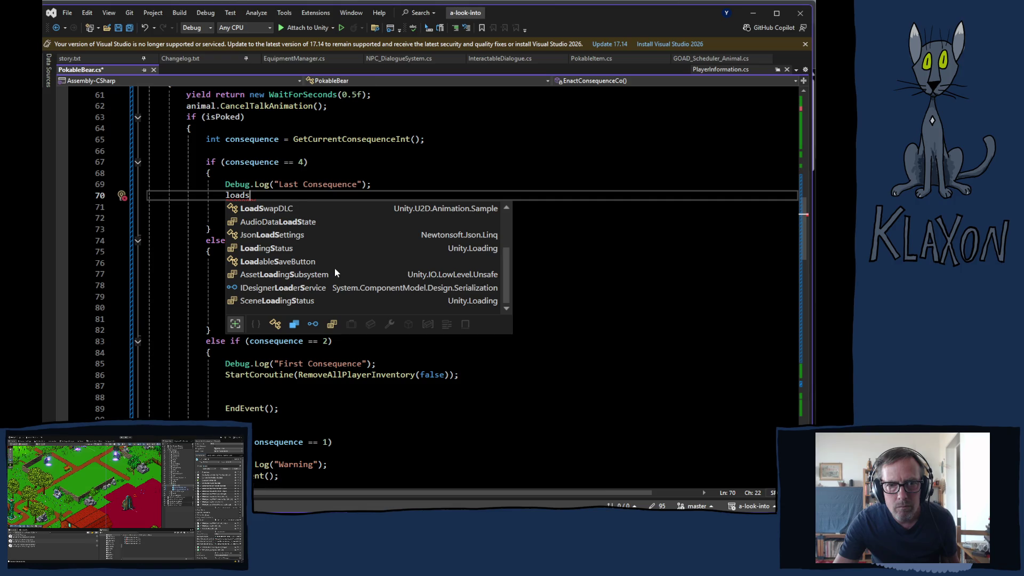
scroll(335, 271, "up", 2)
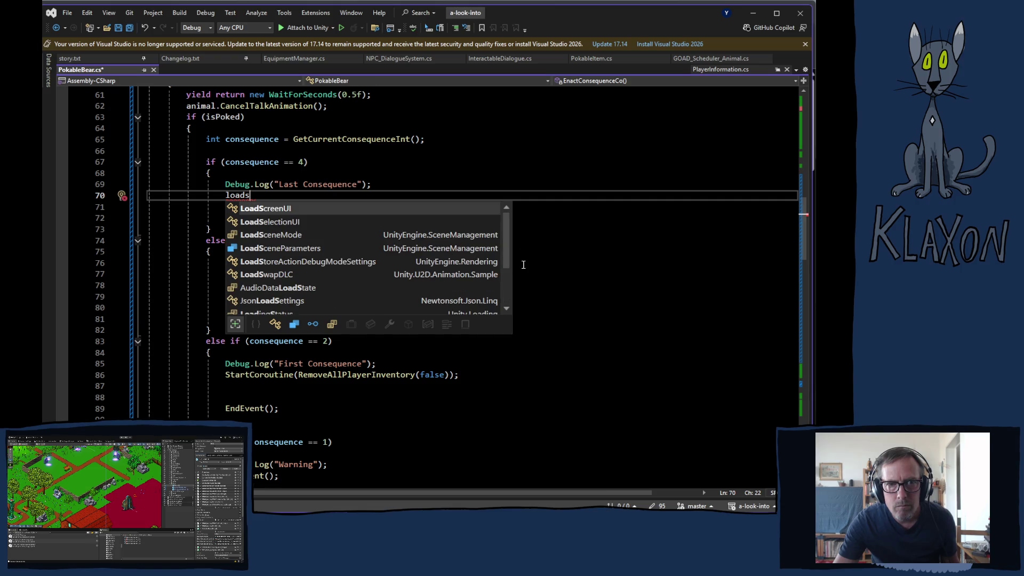
key("BackSpace")
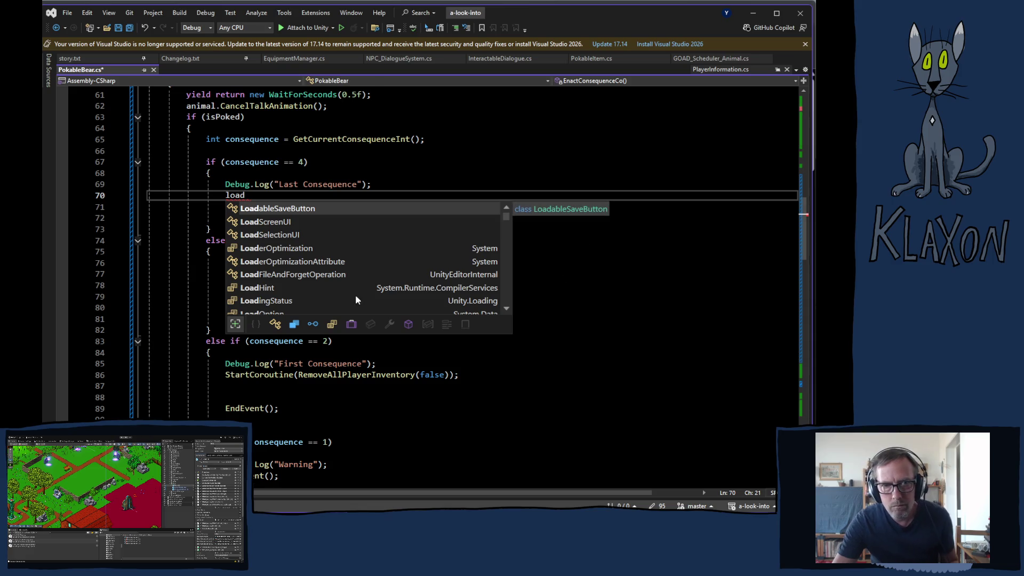
scroll(369, 259, "down", 2)
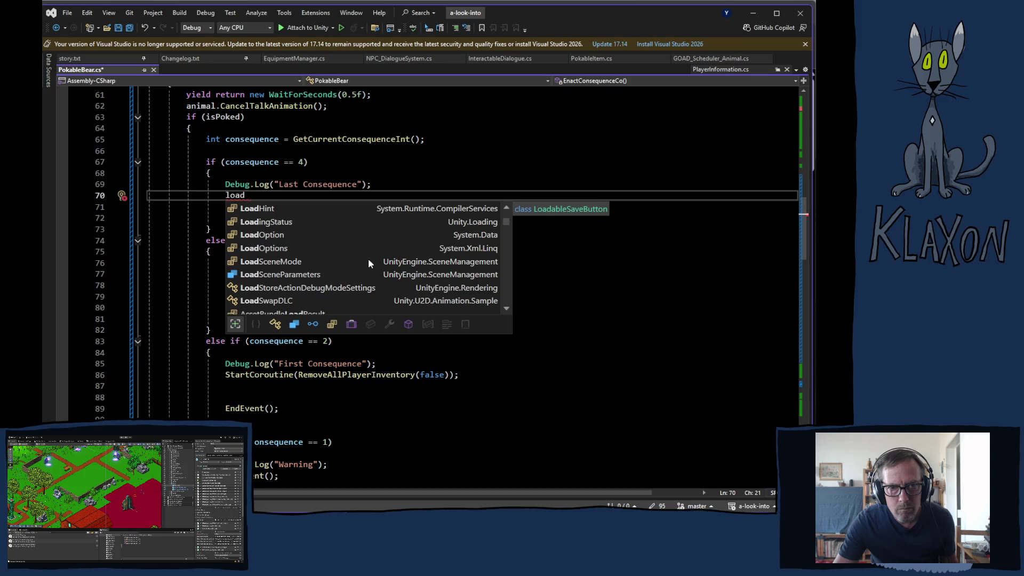
scroll(368, 258, "down", 1)
scroll(368, 258, "down", 1)
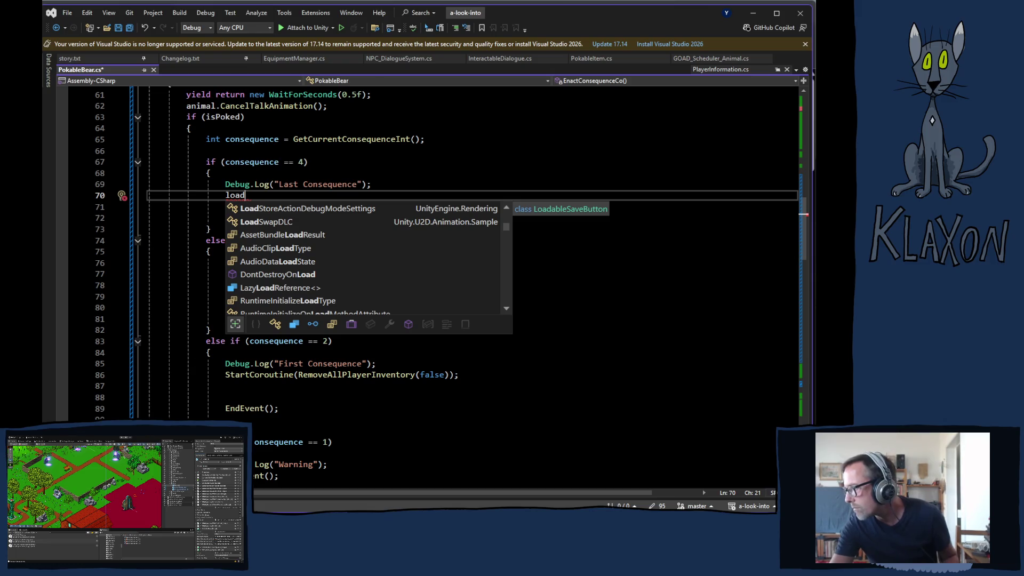
key("alt+Tab")
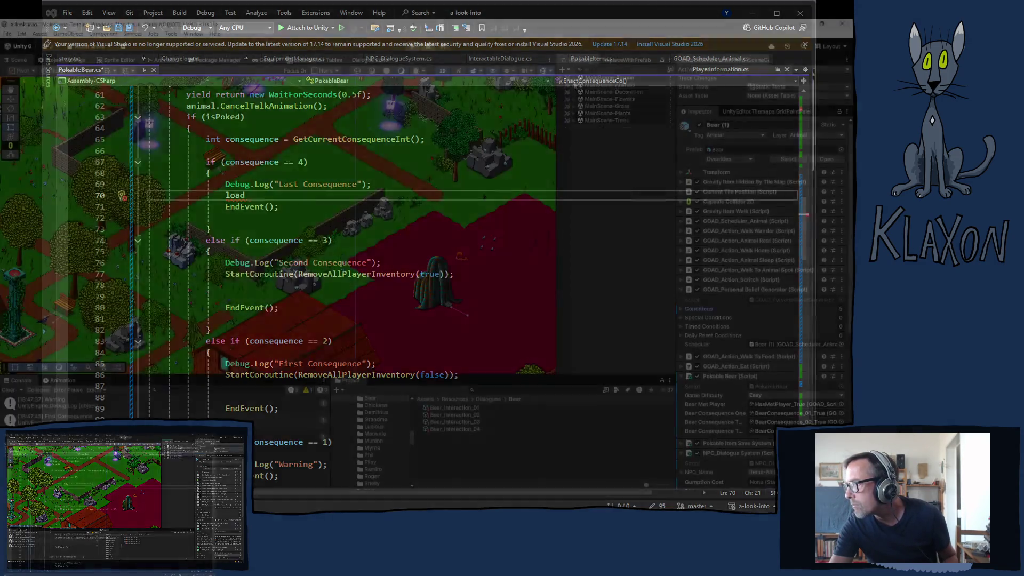
Step: Select GameManager in the Hierarchy to inspect its components
left_click(605, 169)
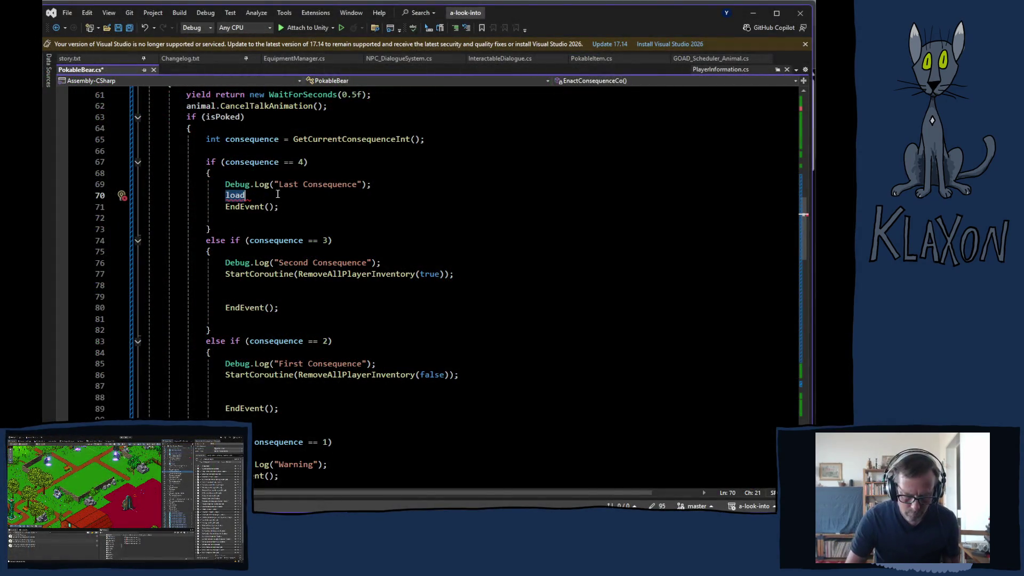
Step: Write LevelManager.instance.LoadTitleScreen(); on line 70 and duplicate it onto line 71
type("levelma")
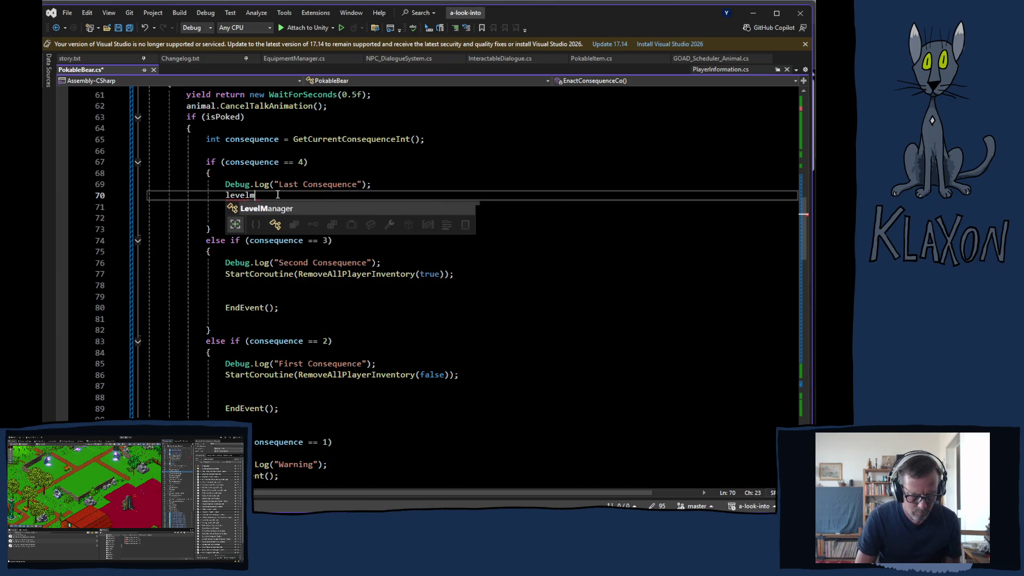
type("nager")
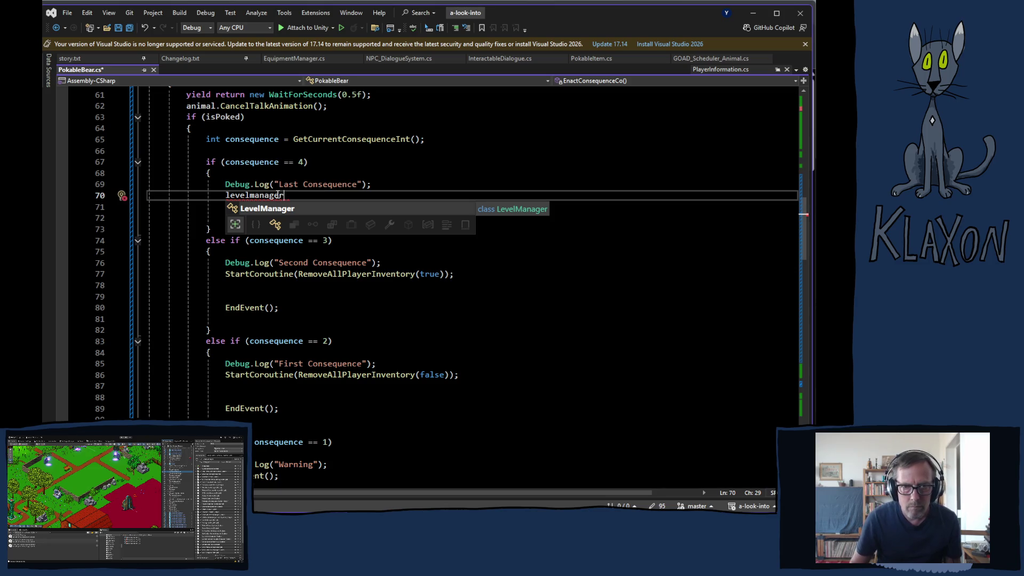
key("Tab")
type(".in")
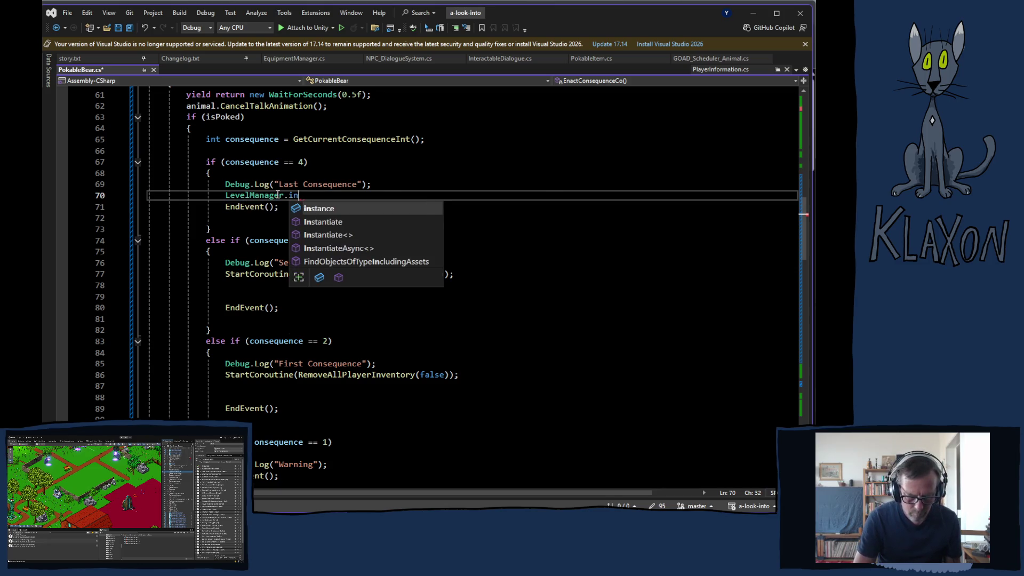
key("Tab")
type(".")
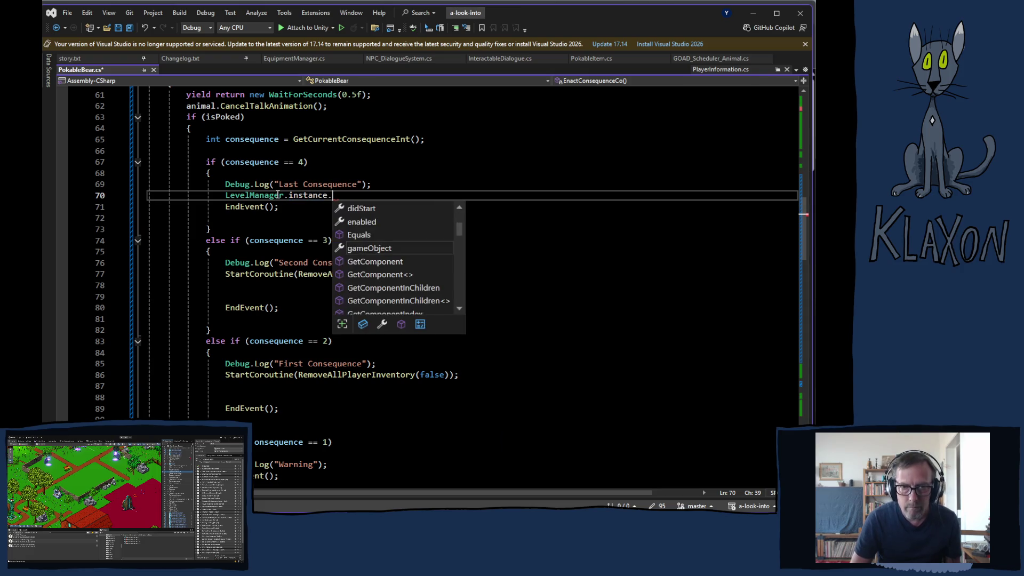
scroll(421, 272, "down", 2)
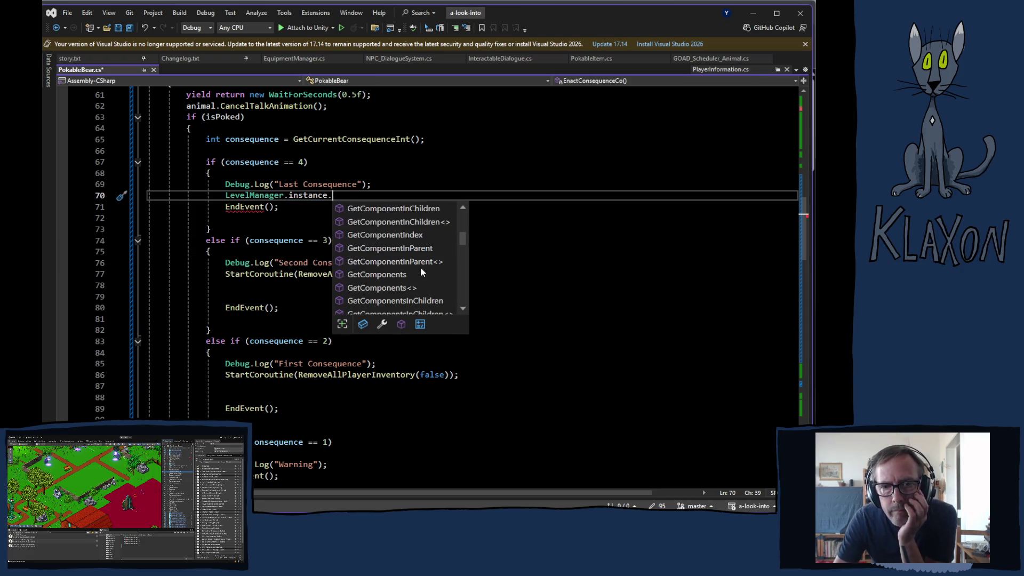
scroll(424, 267, "down", 4)
scroll(425, 263, "down", 3)
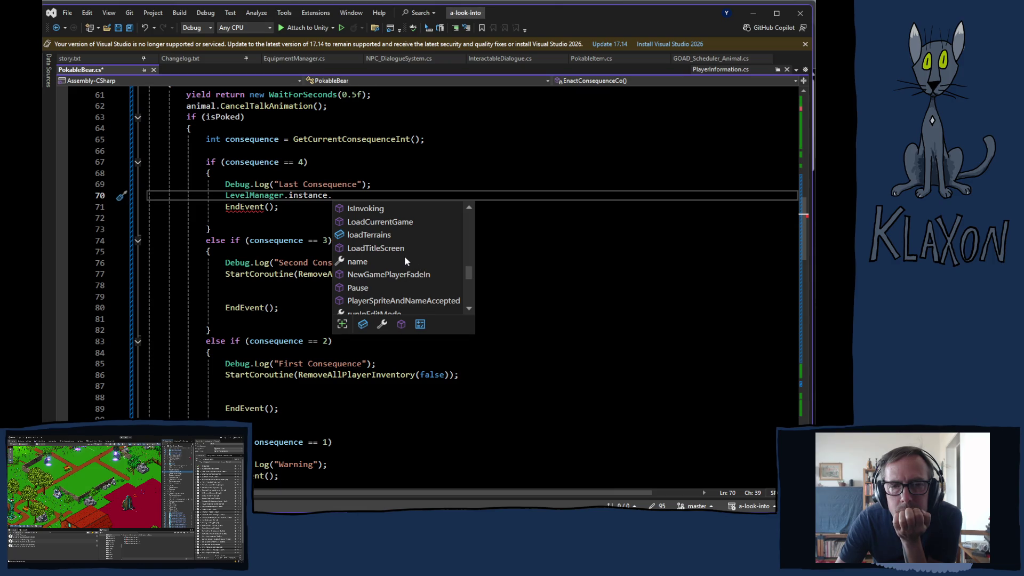
double_click(373, 249)
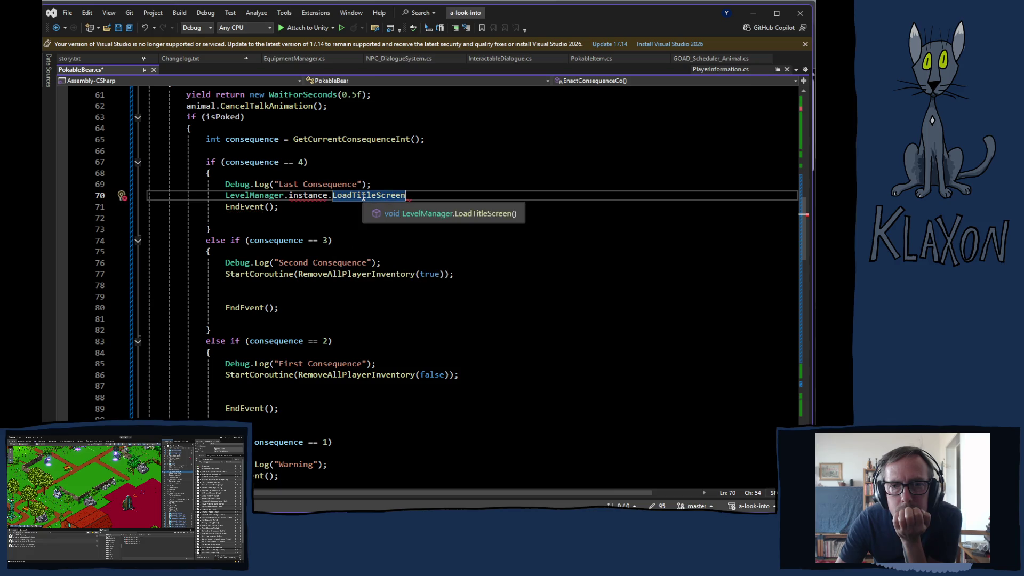
type("();")
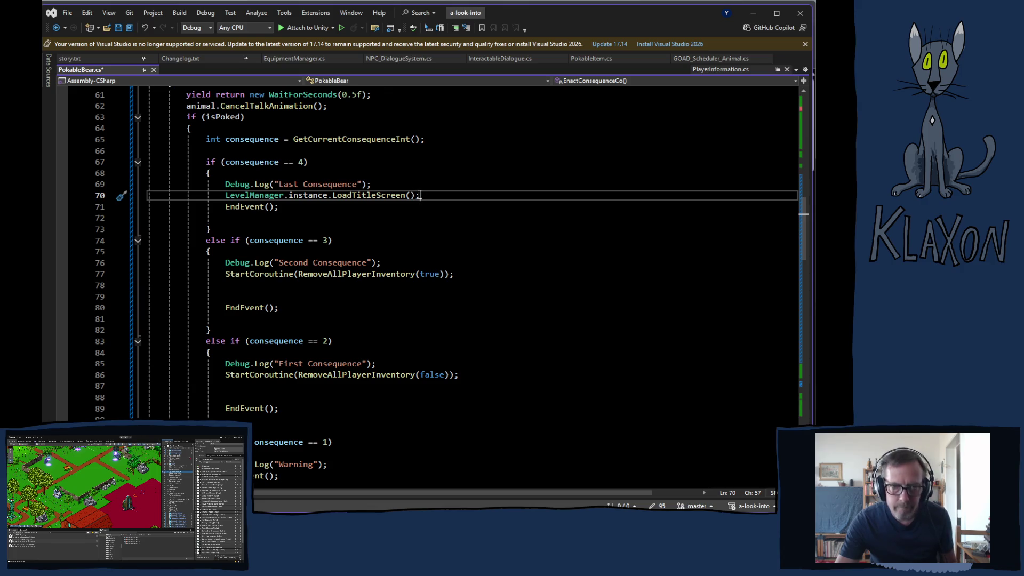
key("ctrl+d")
Step: Strip LoadTitleScreen() from both duplicated lines, leaving 'LevelManager.instance.'
left_click_drag(424, 201, 329, 200)
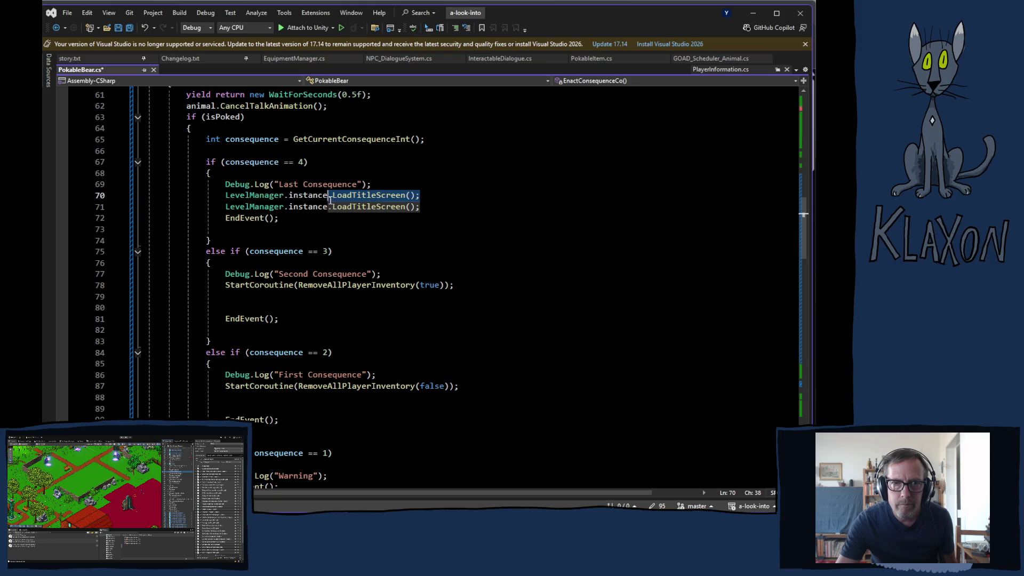
key("shift+End")
key("Delete")
type(".")
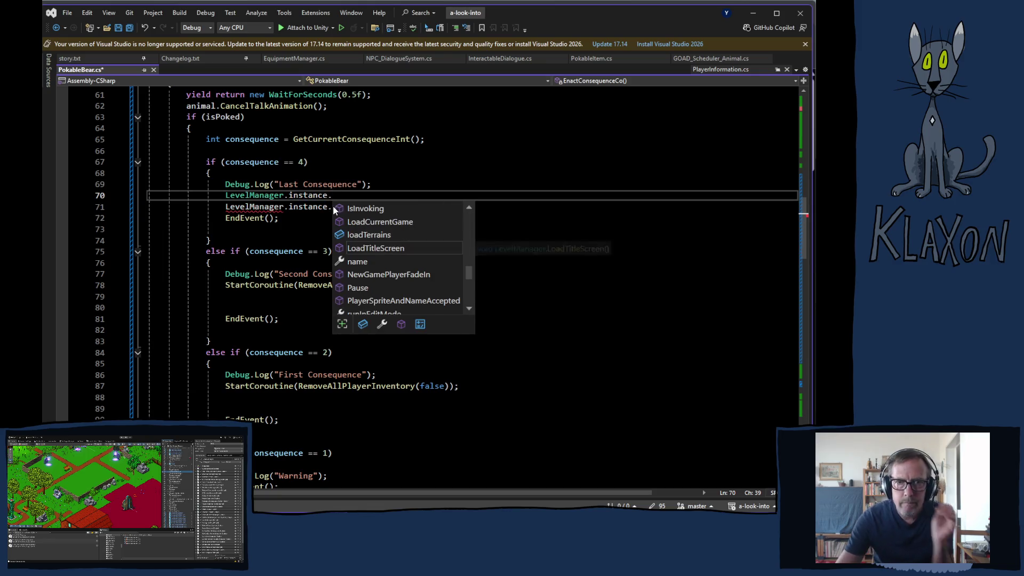
mouse_move(471, 275)
left_mouse_down()
mouse_move(473, 301)
mouse_move(465, 282)
left_mouse_up()
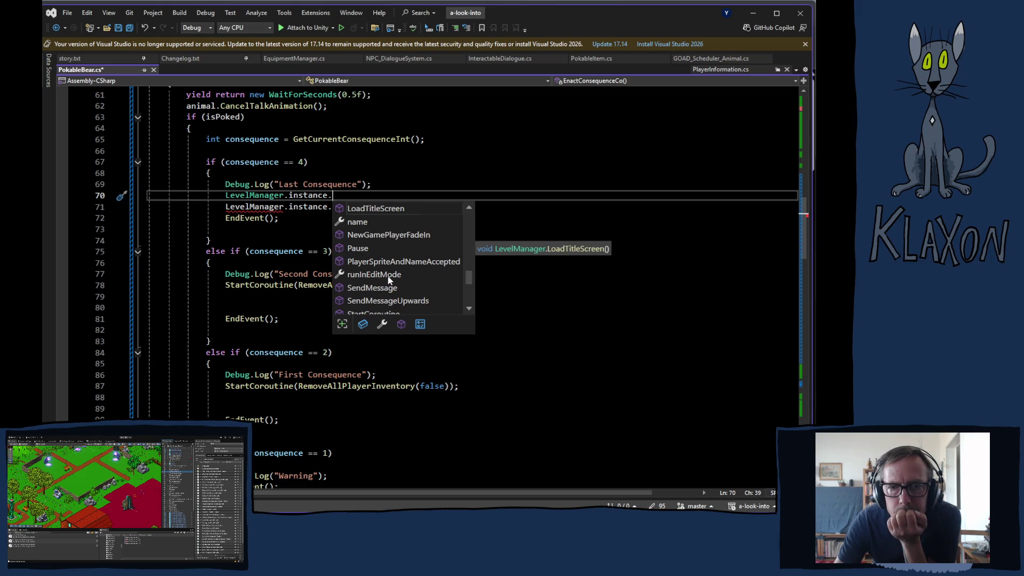
Step: Browse the LevelManager.instance member list, then return to Unity
scroll(389, 279, "up", 2)
scroll(387, 279, "up", 2)
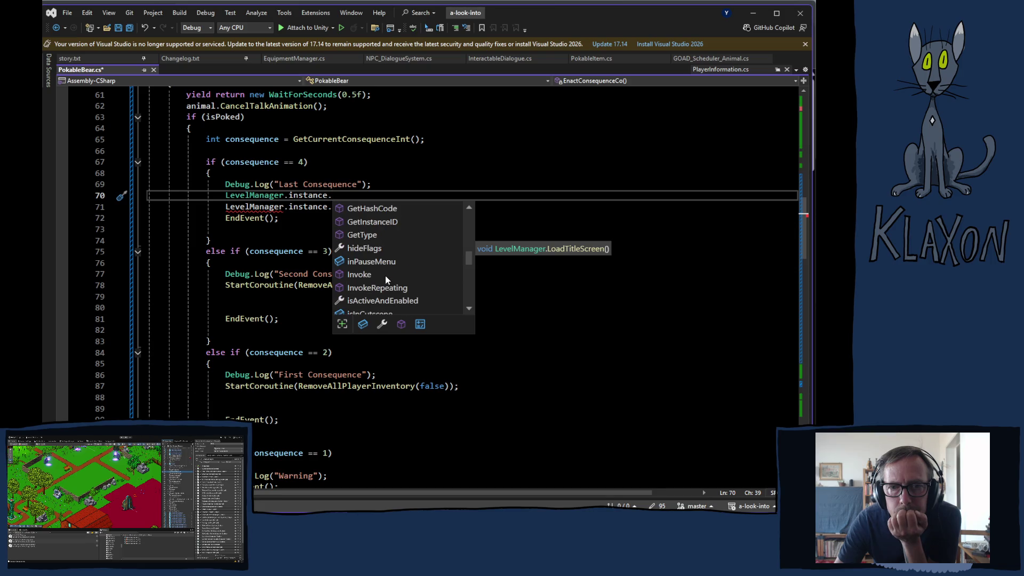
scroll(388, 279, "up", 2)
scroll(387, 279, "up", 2)
scroll(387, 279, "up", 3)
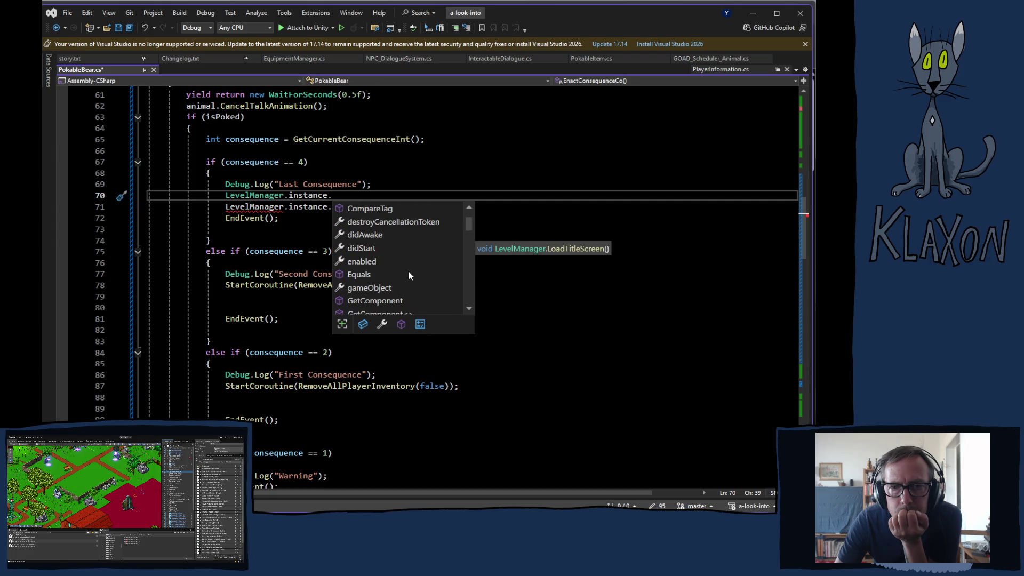
scroll(408, 272, "up", 1)
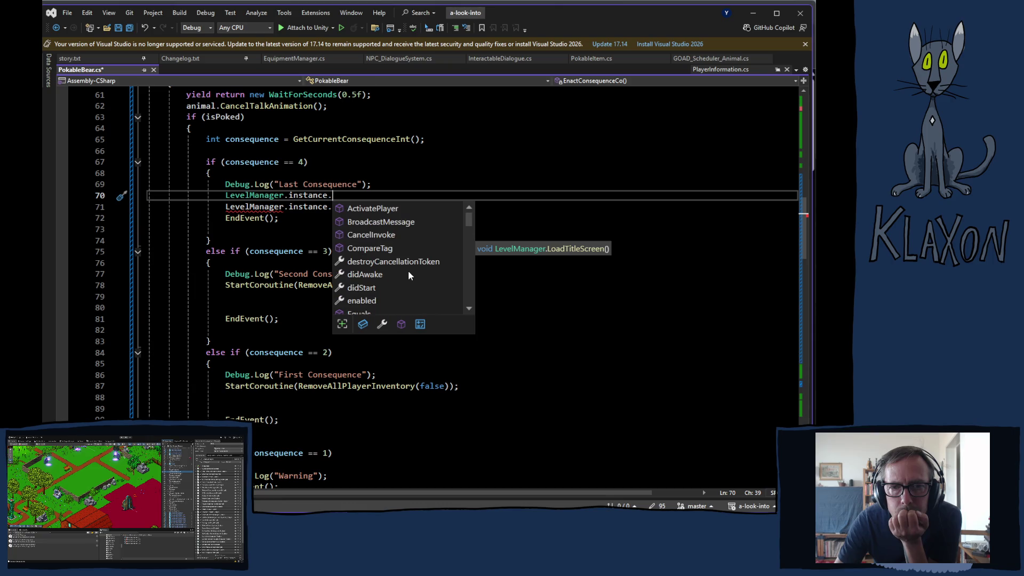
scroll(405, 273, "down", 3)
scroll(405, 274, "down", 6)
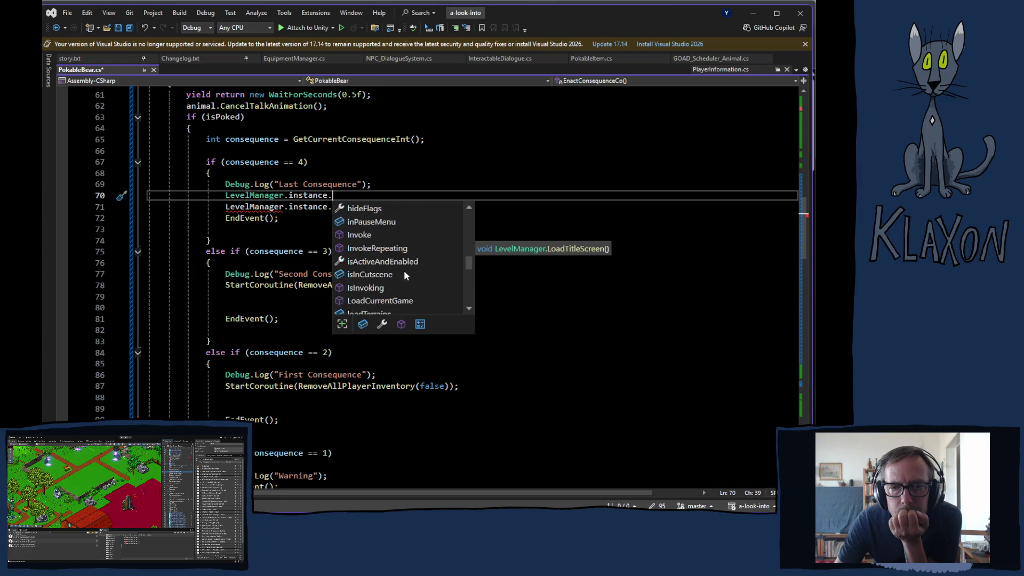
scroll(405, 270, "down", 3)
scroll(404, 270, "up", 1)
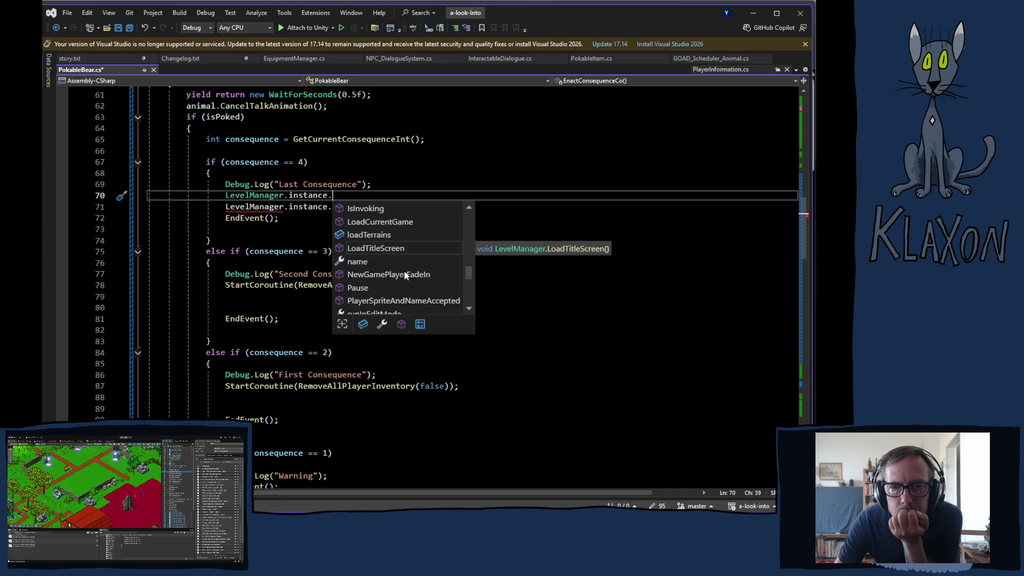
scroll(404, 273, "down", 1)
scroll(405, 273, "down", 3)
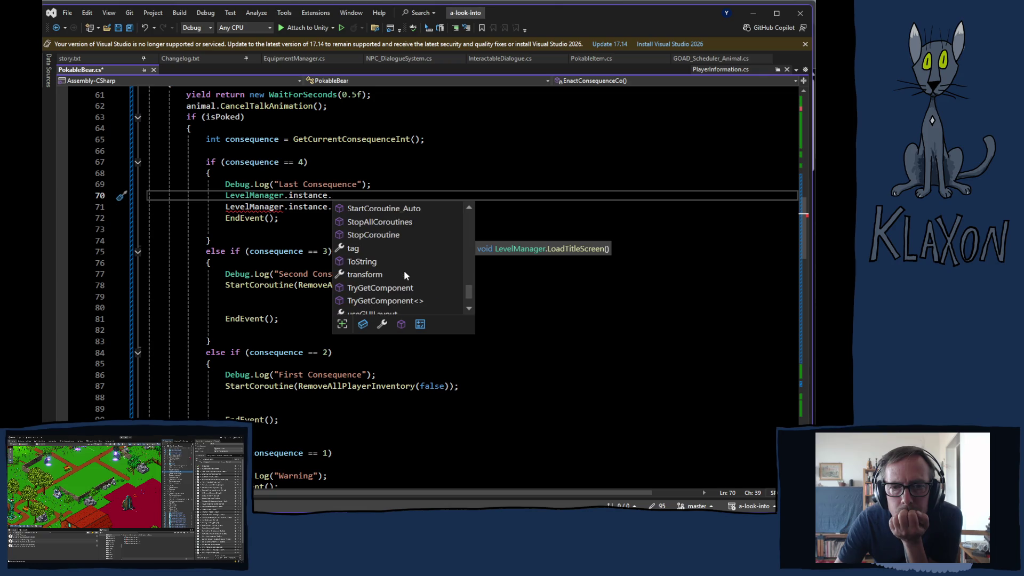
scroll(405, 271, "down", 1)
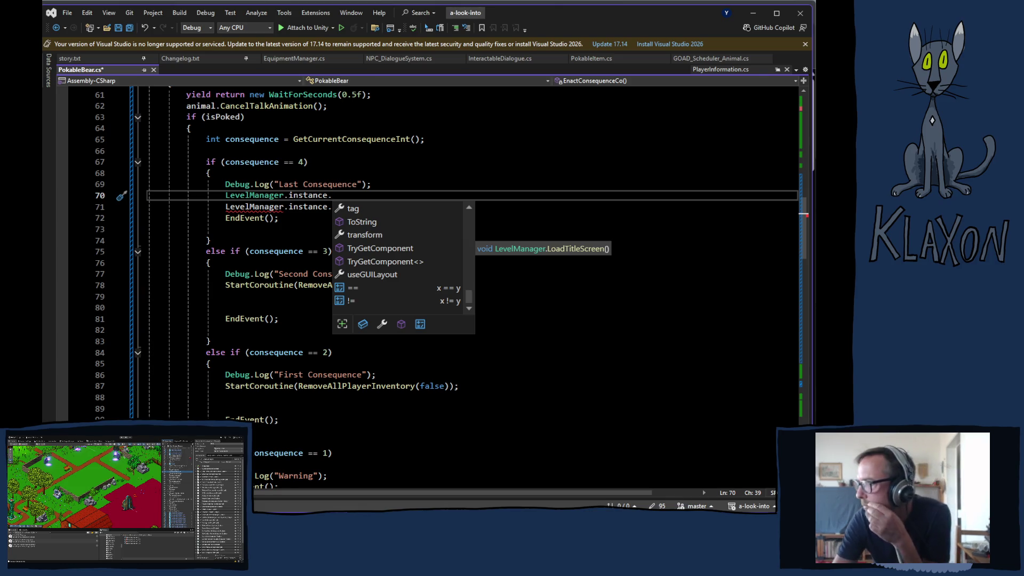
key("alt+Tab")
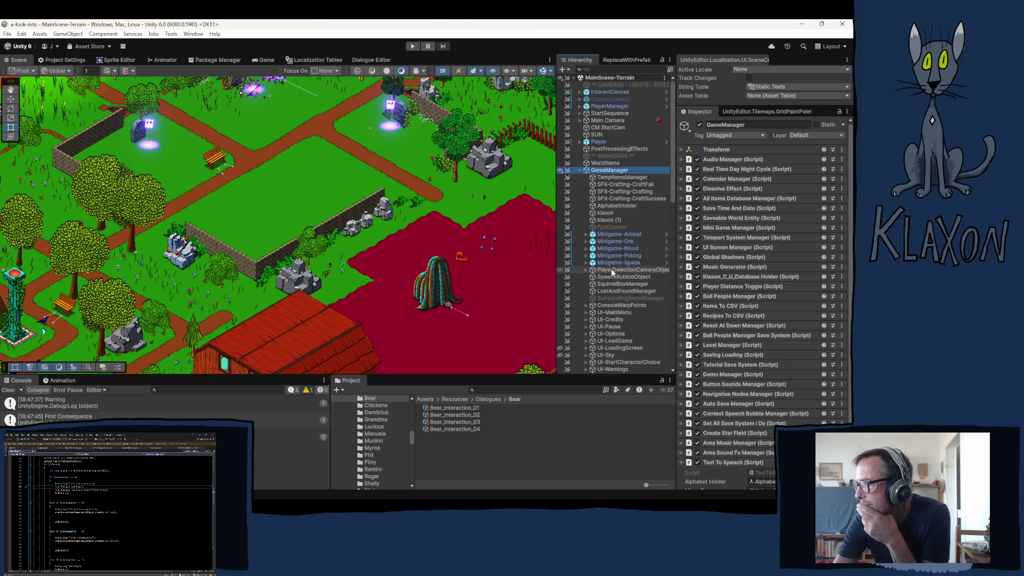
Step: Select UI-LoadGame and open its LoadSelectionUI.cs script in Visual Studio
left_click(618, 341)
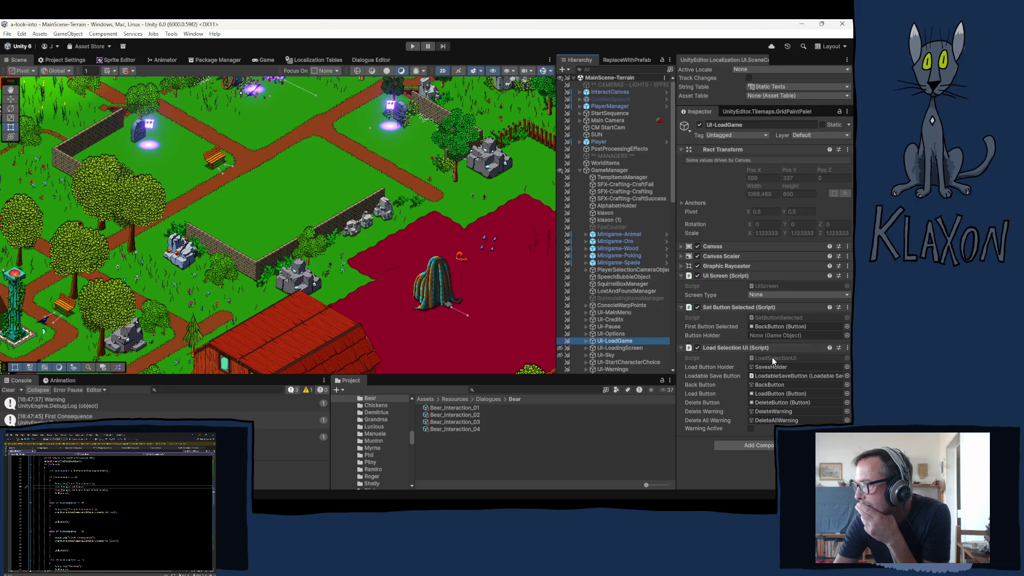
double_click(773, 358)
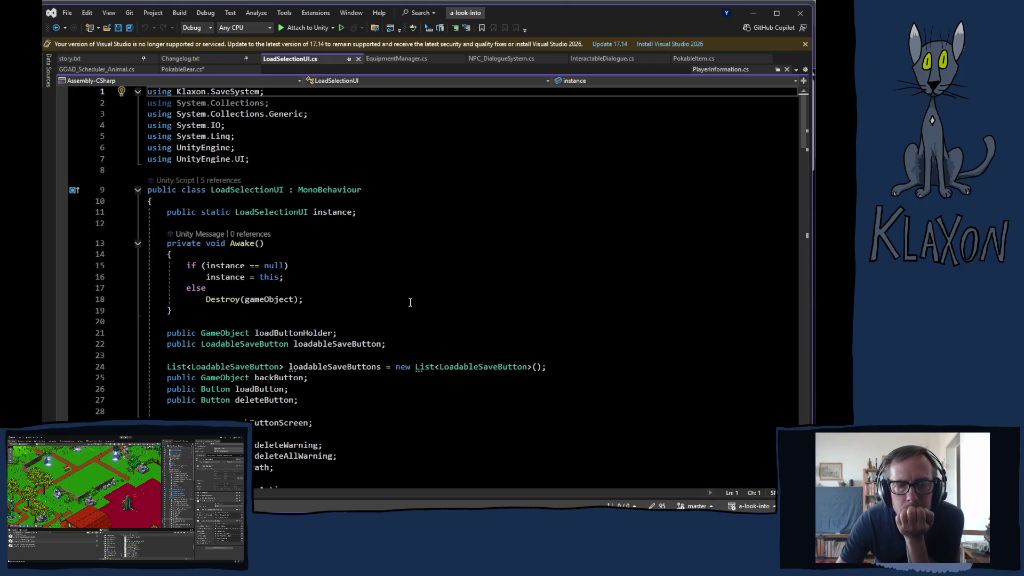
scroll(411, 303, "down", 6)
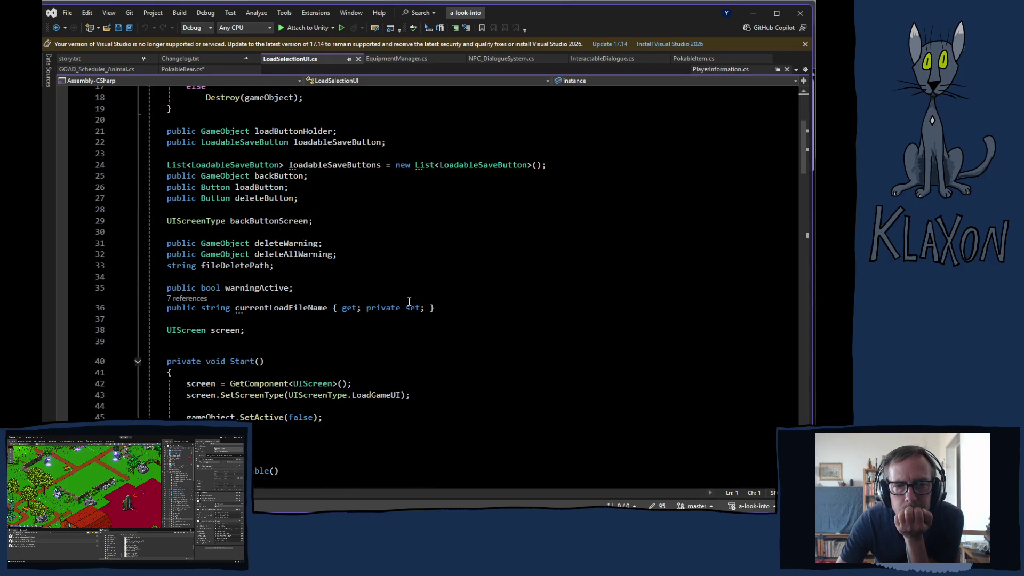
scroll(409, 302, "down", 5)
scroll(412, 299, "down", 4)
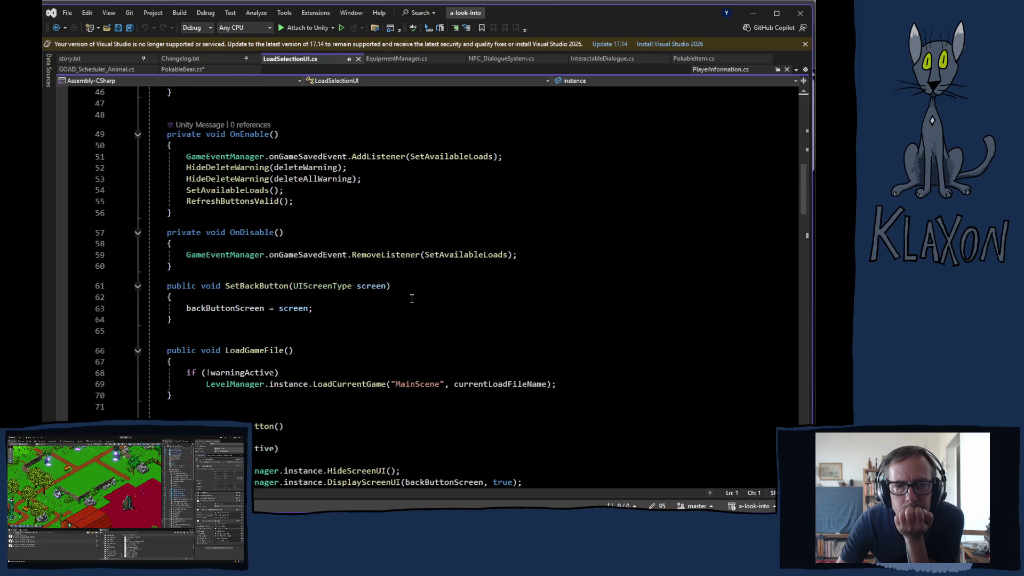
scroll(412, 298, "down", 4)
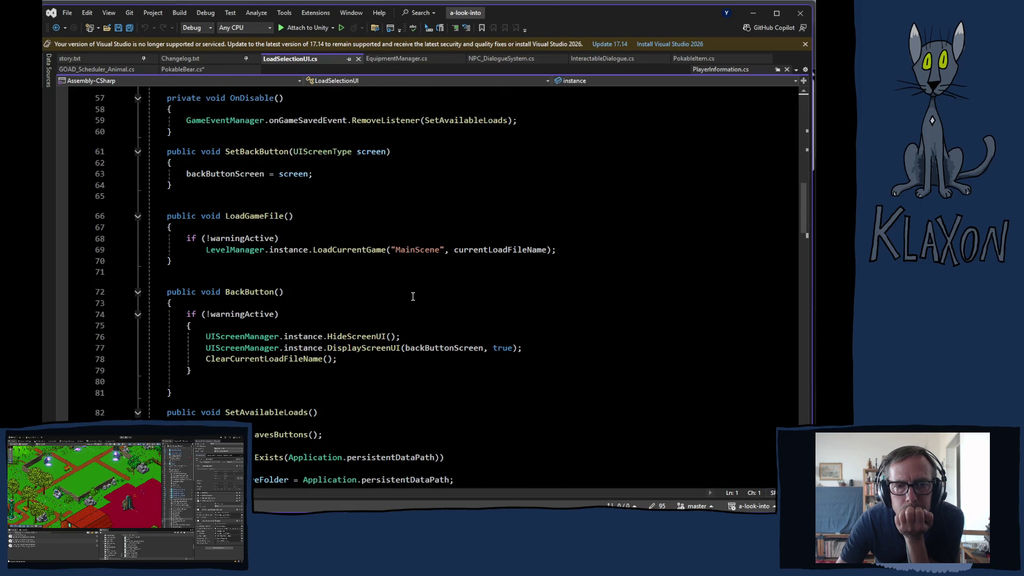
scroll(413, 296, "down", 4)
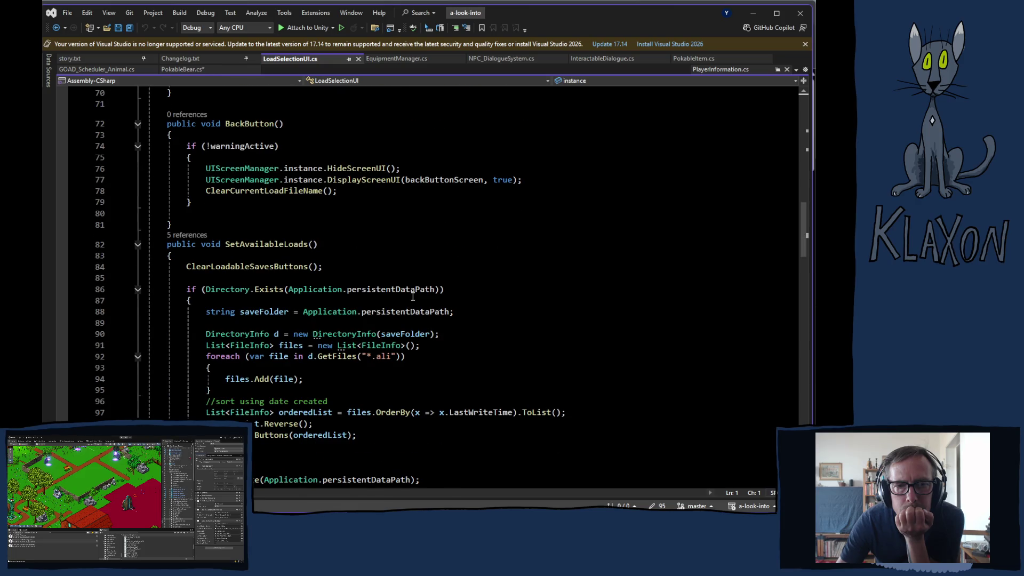
scroll(413, 296, "down", 5)
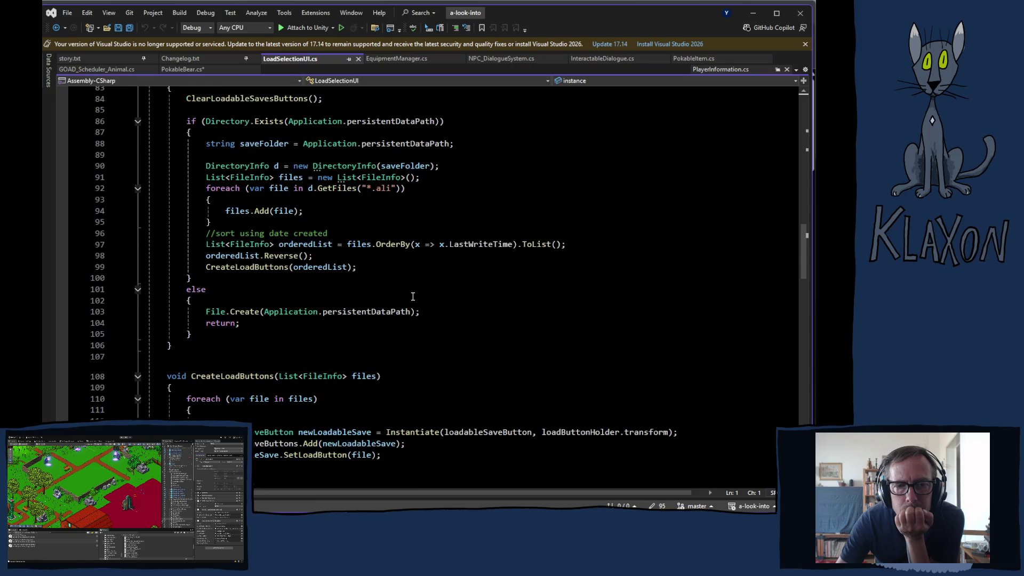
scroll(413, 297, "down", 1)
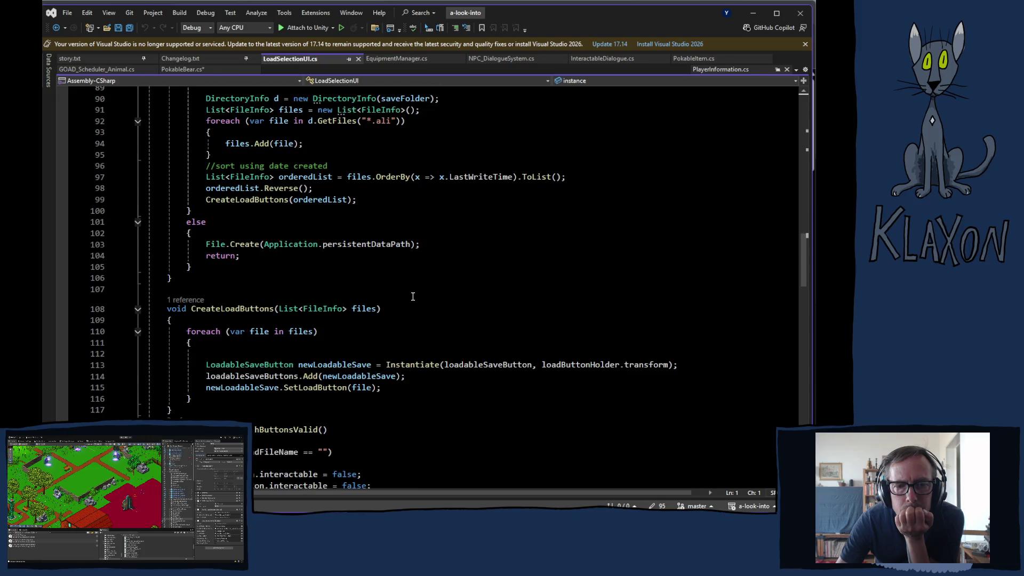
scroll(413, 296, "down", 6)
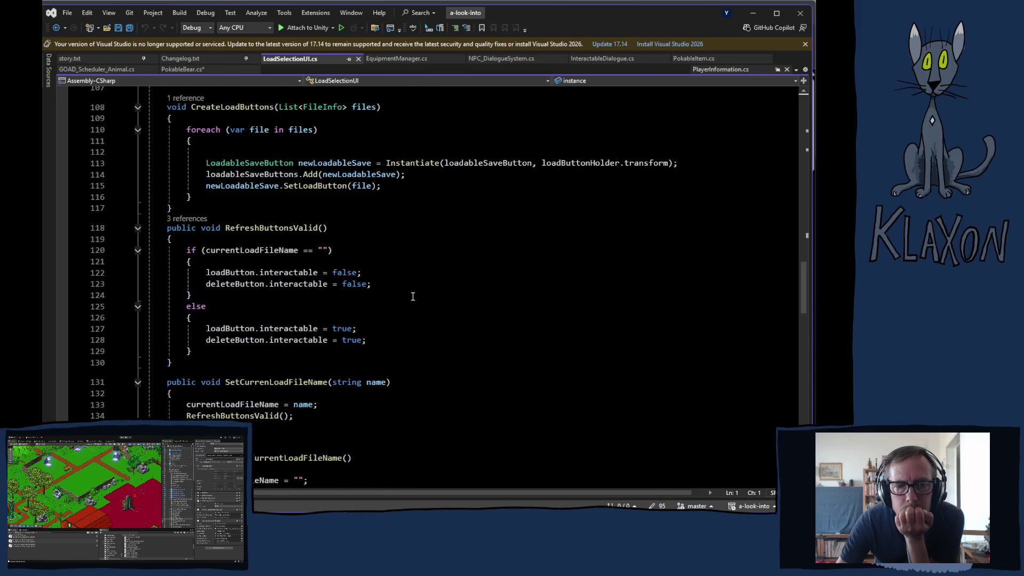
scroll(413, 297, "down", 4)
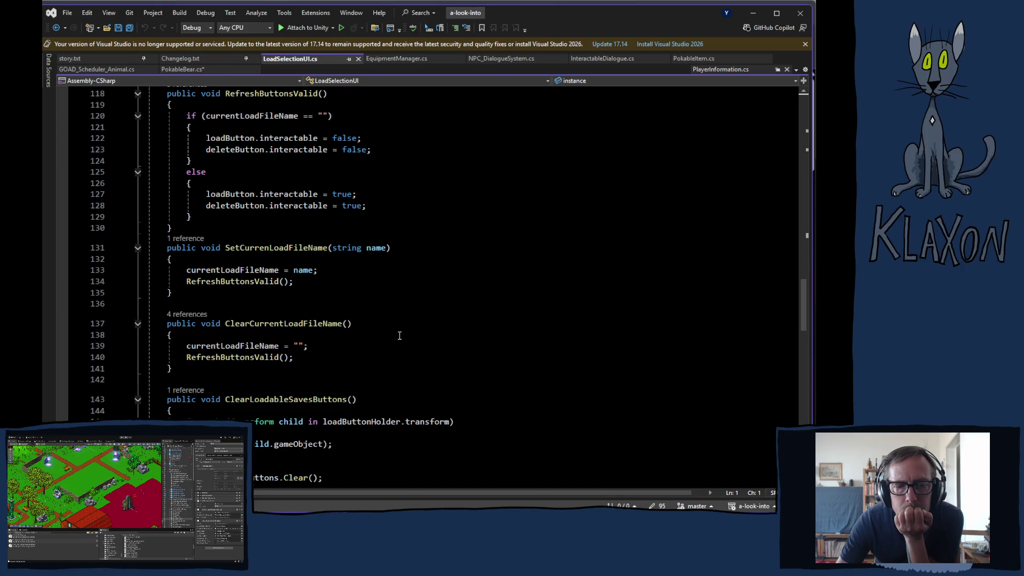
scroll(400, 335, "down", 5)
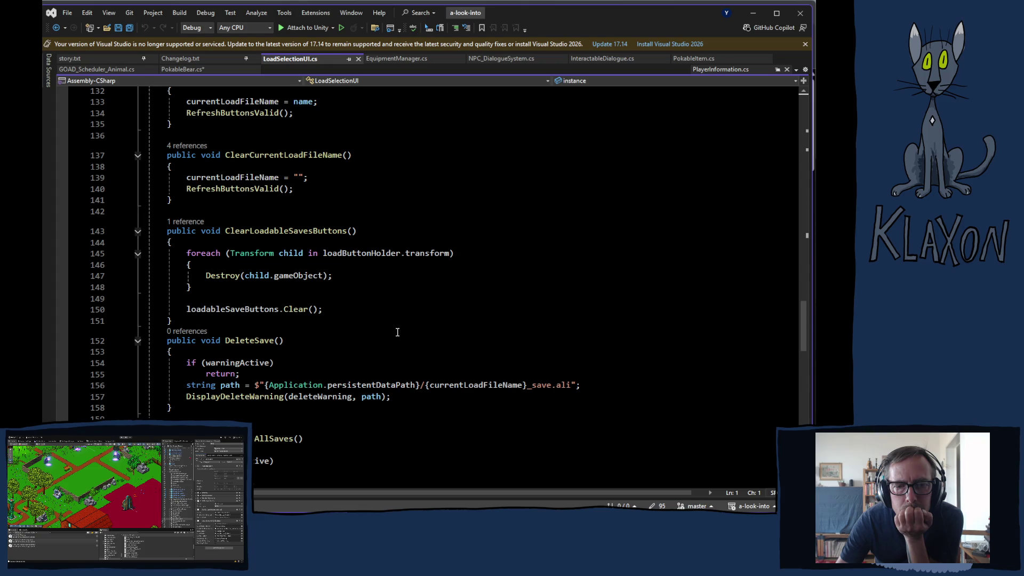
scroll(397, 332, "down", 4)
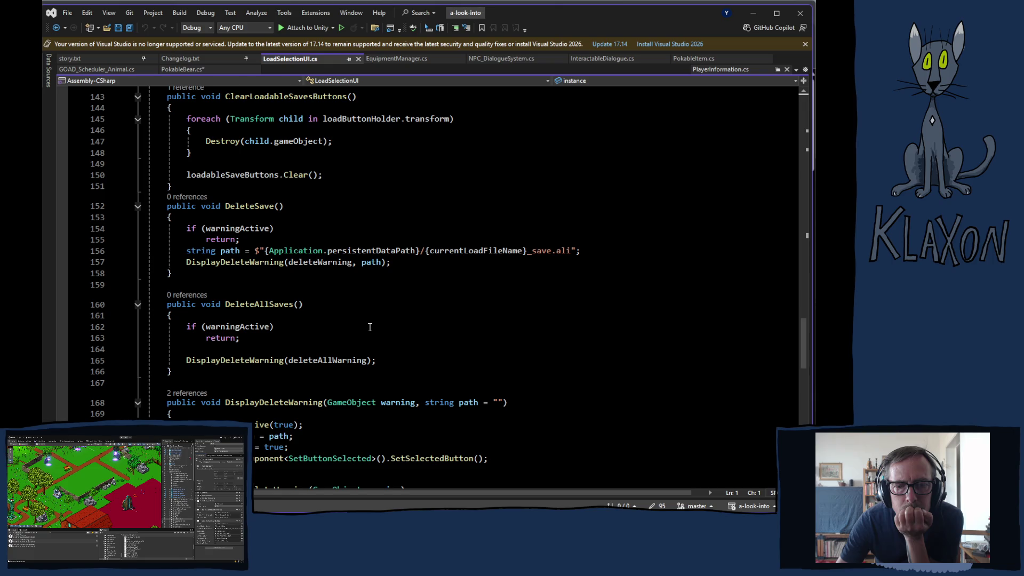
scroll(368, 325, "down", 1)
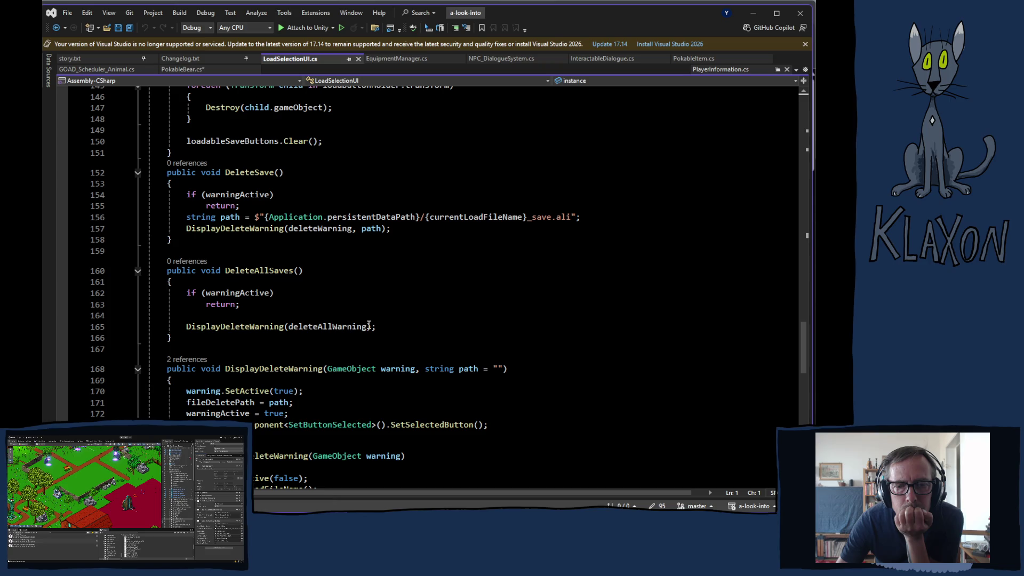
mouse_move(368, 325)
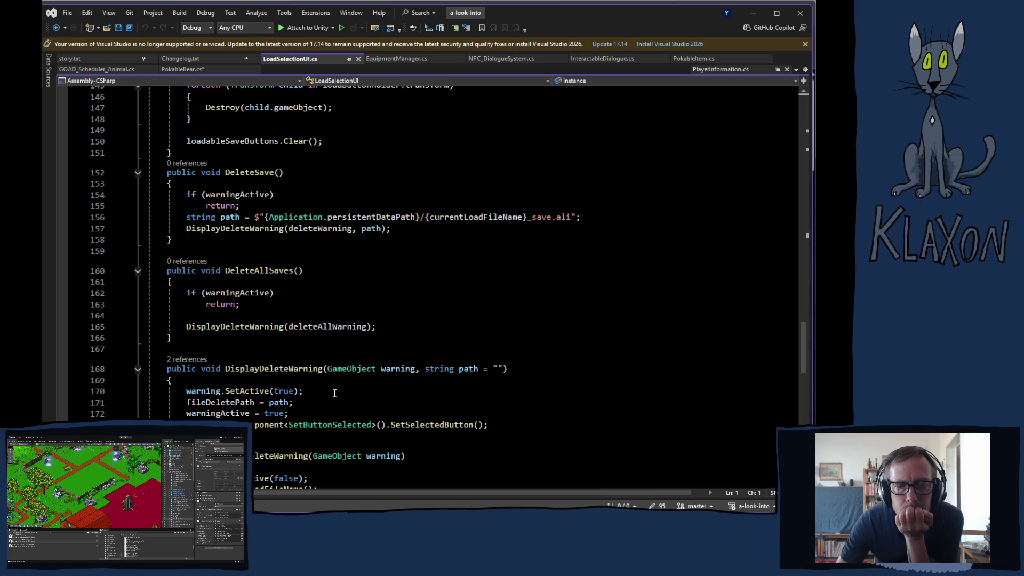
scroll(347, 378, "down", 4)
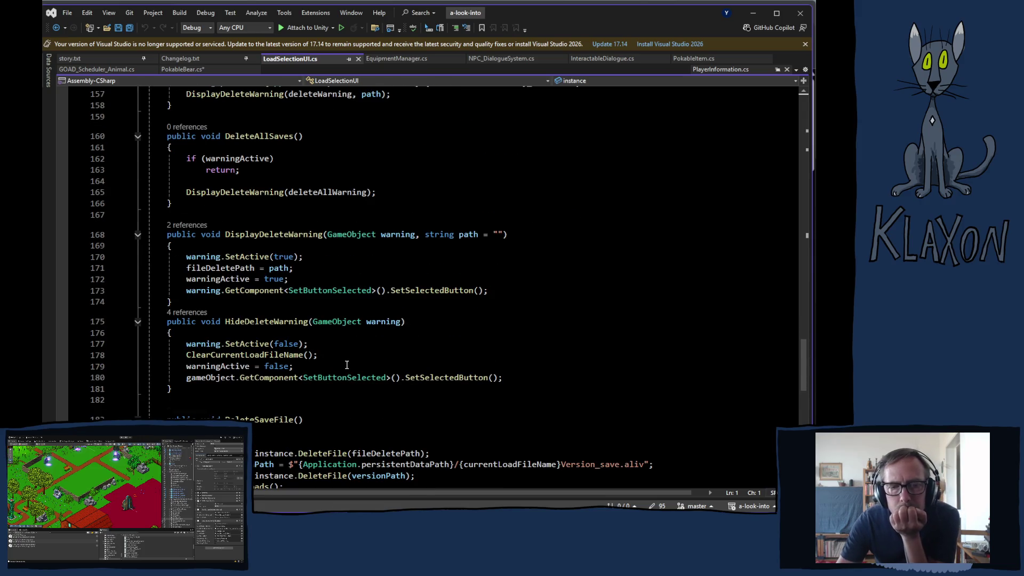
scroll(350, 376, "down", 2)
scroll(400, 371, "down", 1)
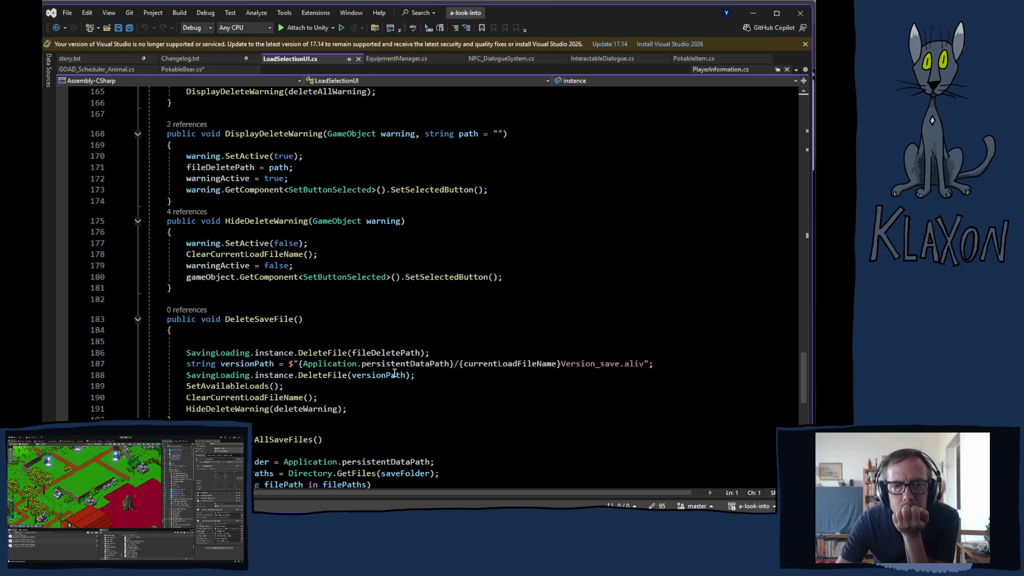
mouse_move(378, 369)
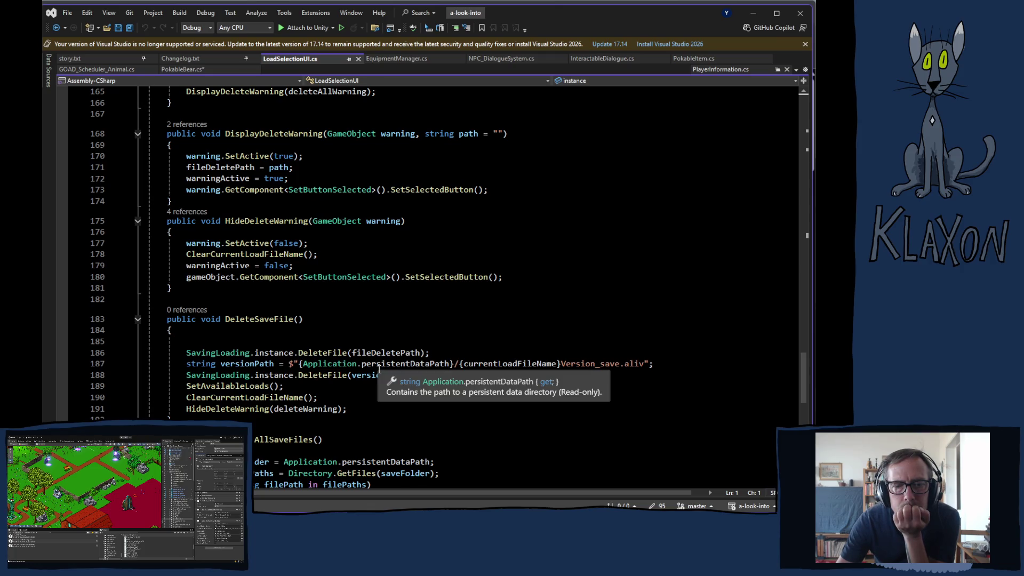
Step: Look over the UI Screen Manager settings, then select the unfinished LevelManager.instance. text on line 70
scroll(378, 369, "down", 2)
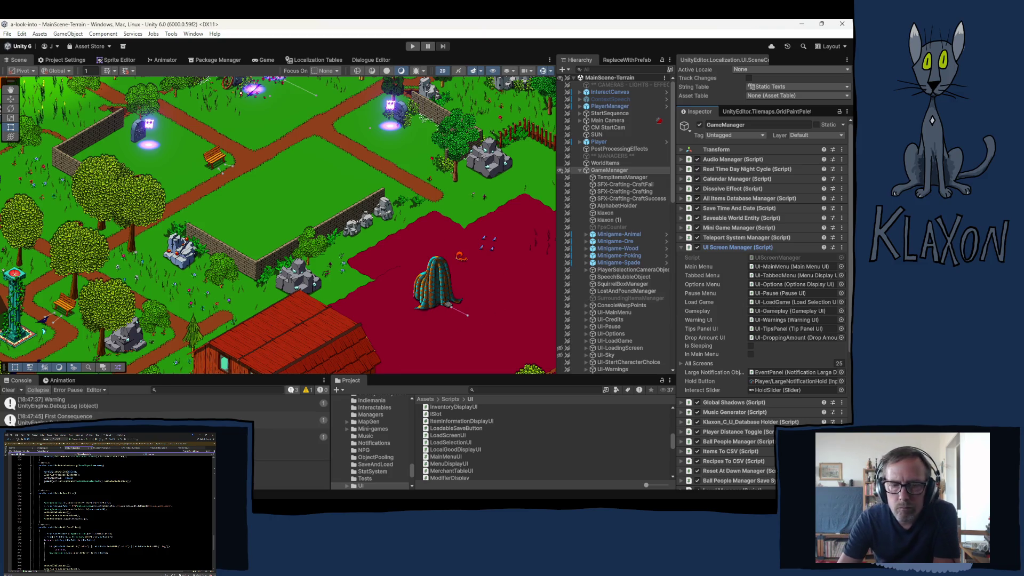
scroll(106, 502, "down", 3)
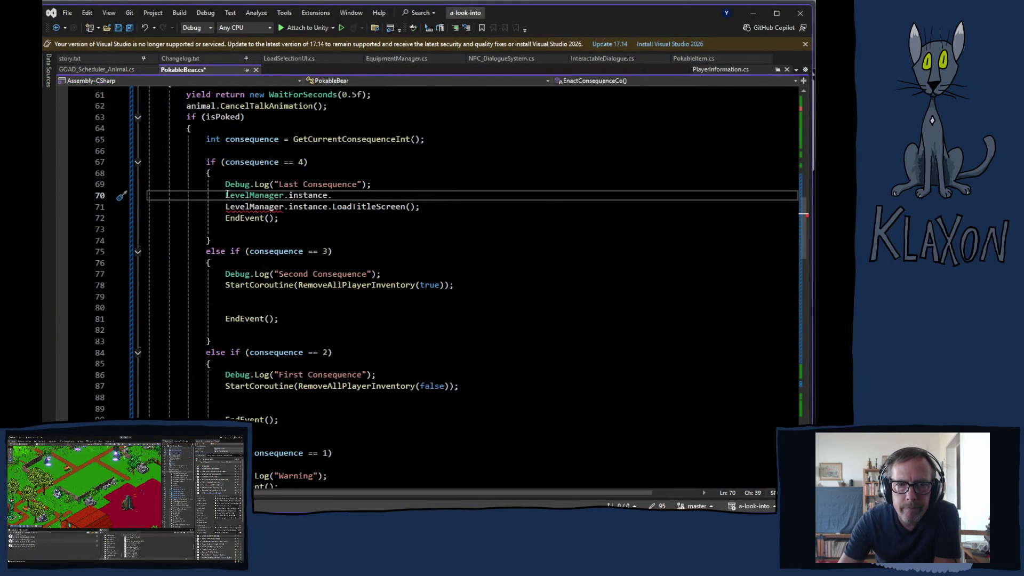
mouse_move(226, 195)
left_mouse_down()
mouse_move(341, 208)
mouse_move(332, 195)
left_mouse_up()
left_click(333, 196)
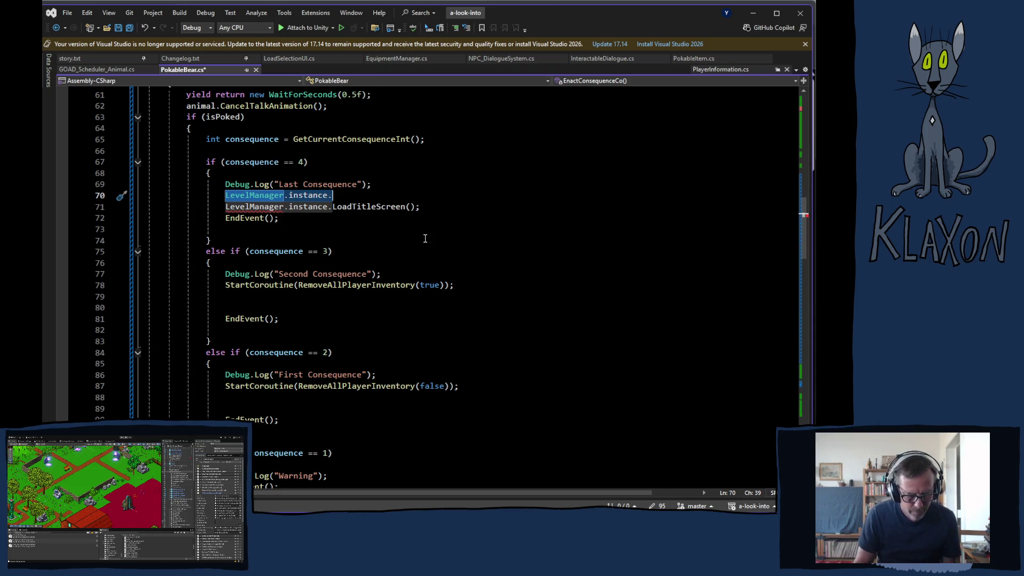
Step: Replace line 70's unfinished LevelManager call with UIScreenManager.instance.loadGame. using IntelliSense completions
key("shift+Home")
key("BackSpace")
type("uiscre")
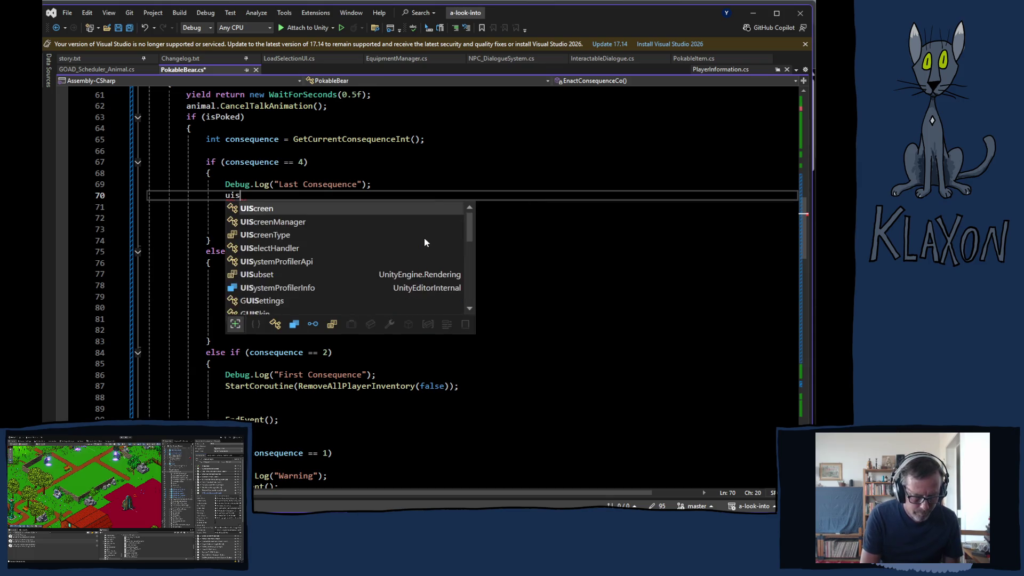
key("Down")
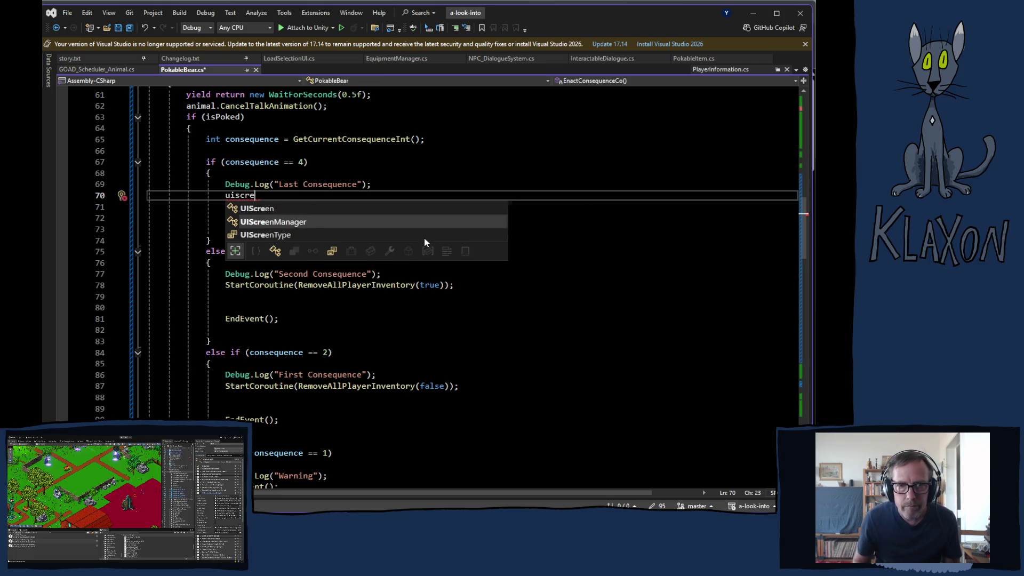
key("Tab")
type(".instan")
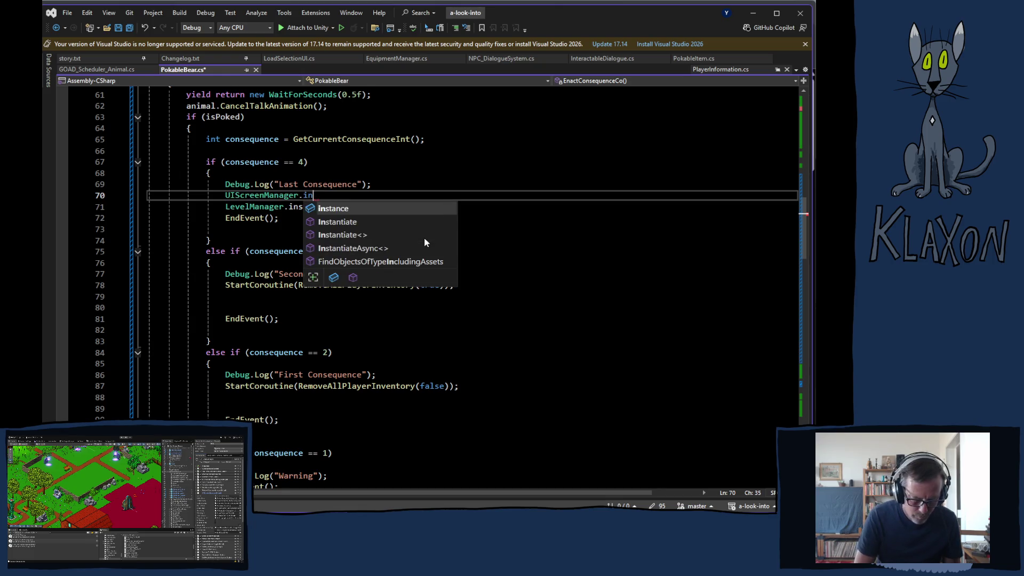
key("Tab")
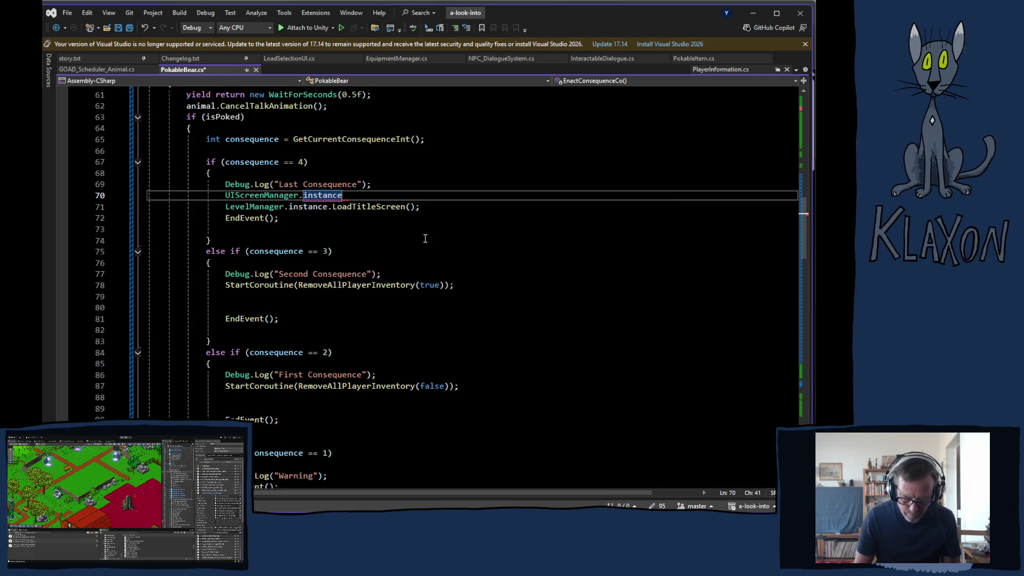
type(".")
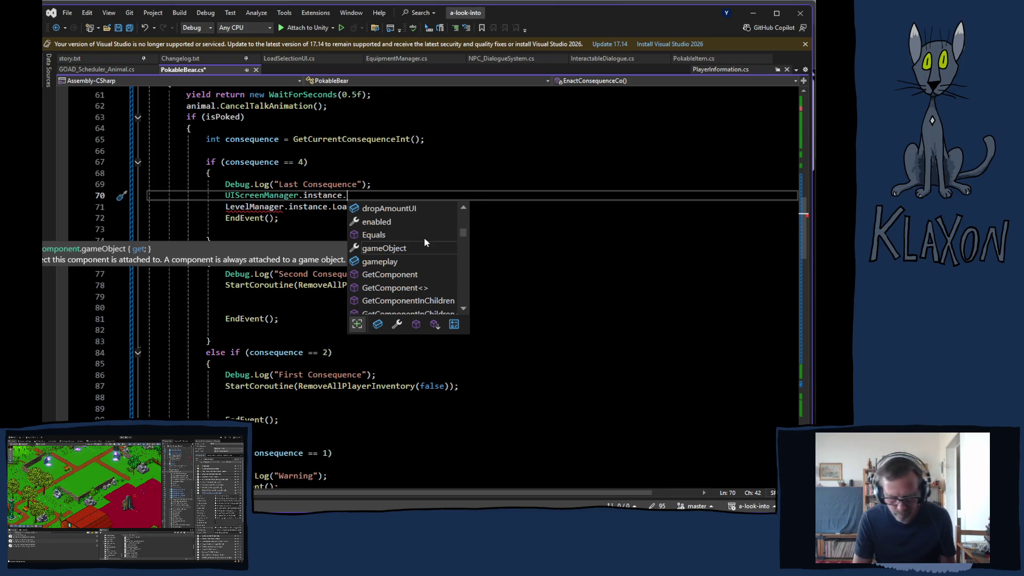
type("loadga")
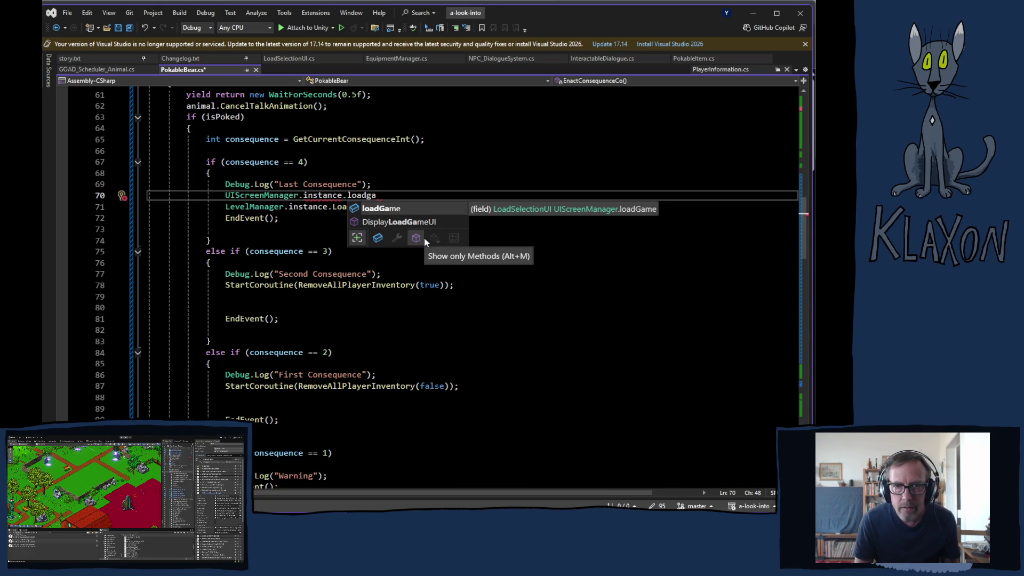
key("Tab")
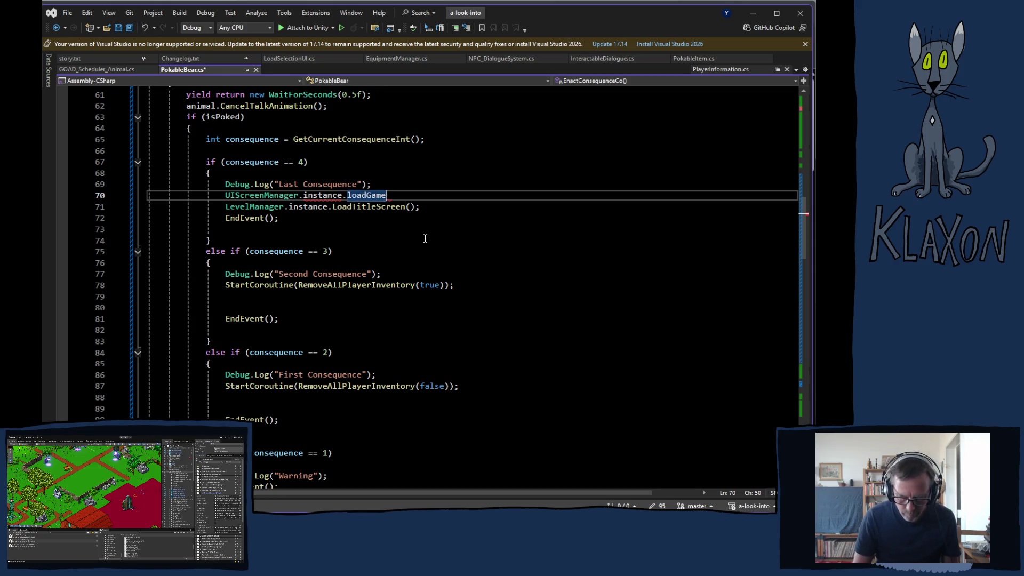
type(".")
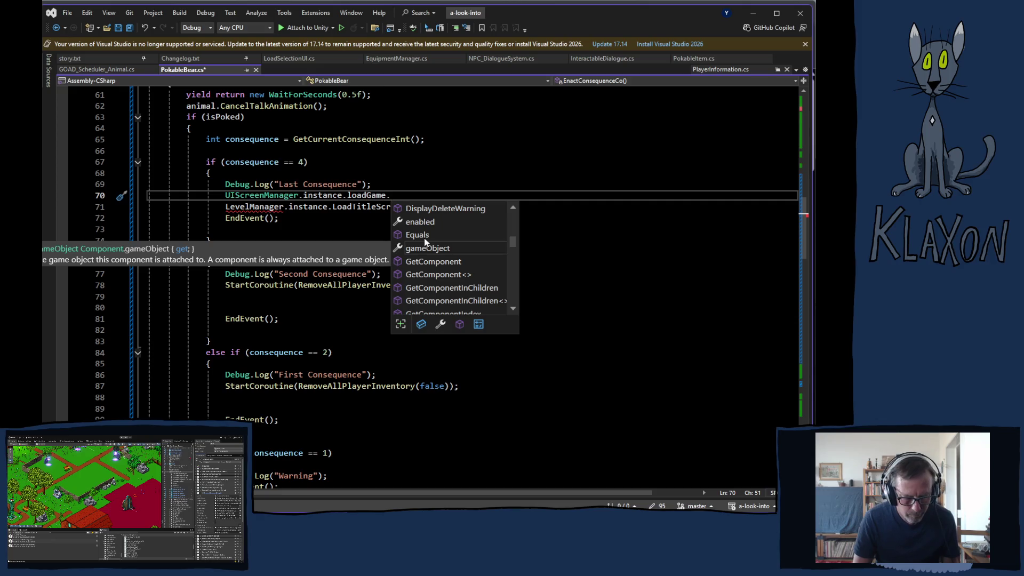
type("de")
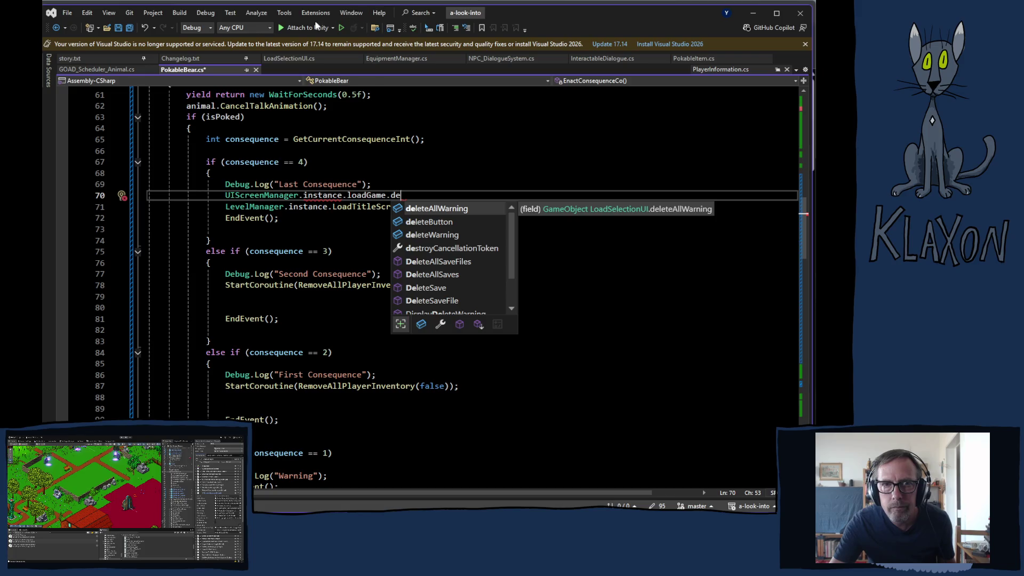
Step: Inspect the DeleteSaveFile method in LoadSelectionUI.cs, then return to PokableBear.cs
left_click(300, 59)
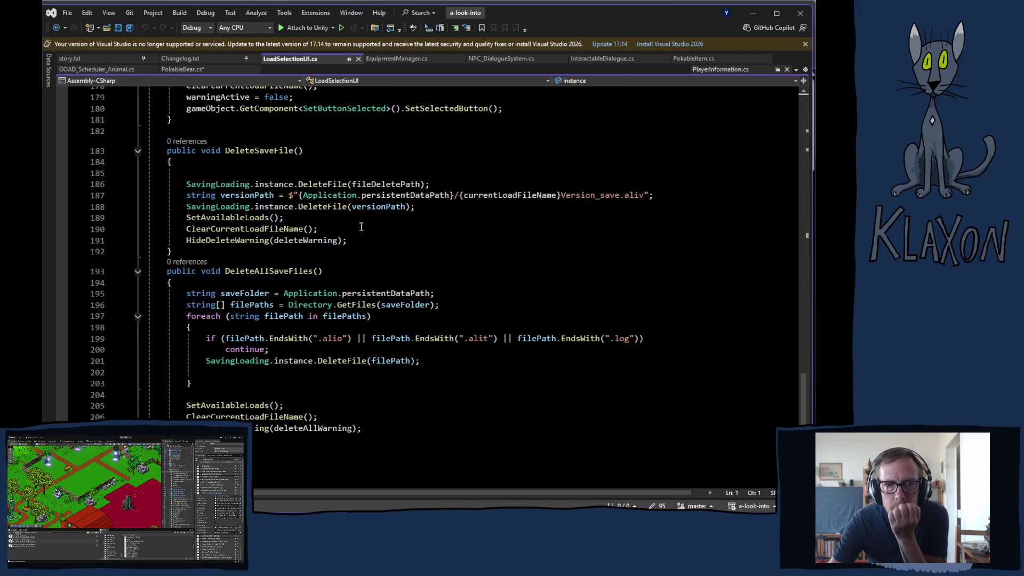
scroll(350, 195, "up", 3)
scroll(347, 218, "down", 1)
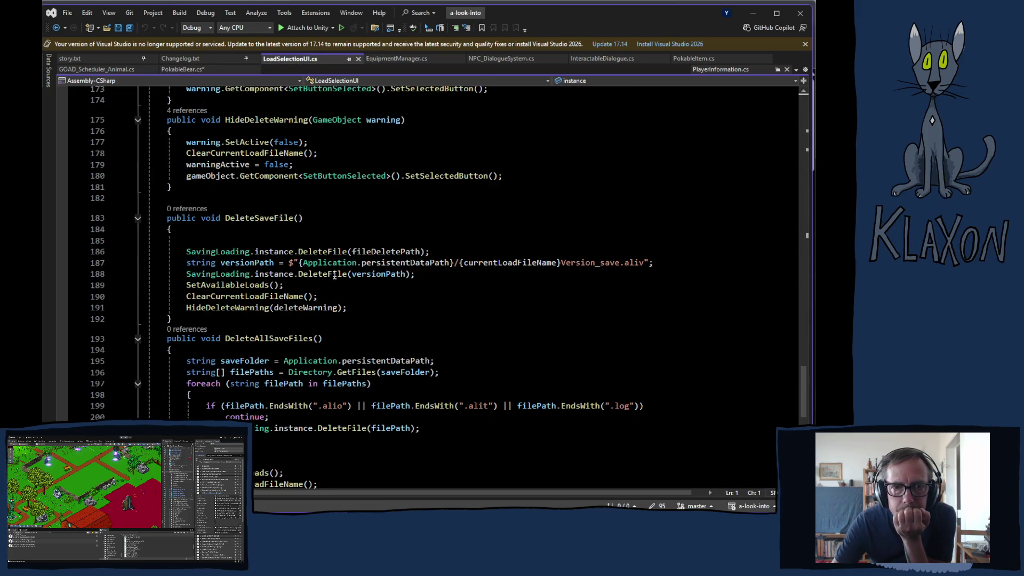
scroll(344, 251, "up", 6)
scroll(347, 272, "up", 6)
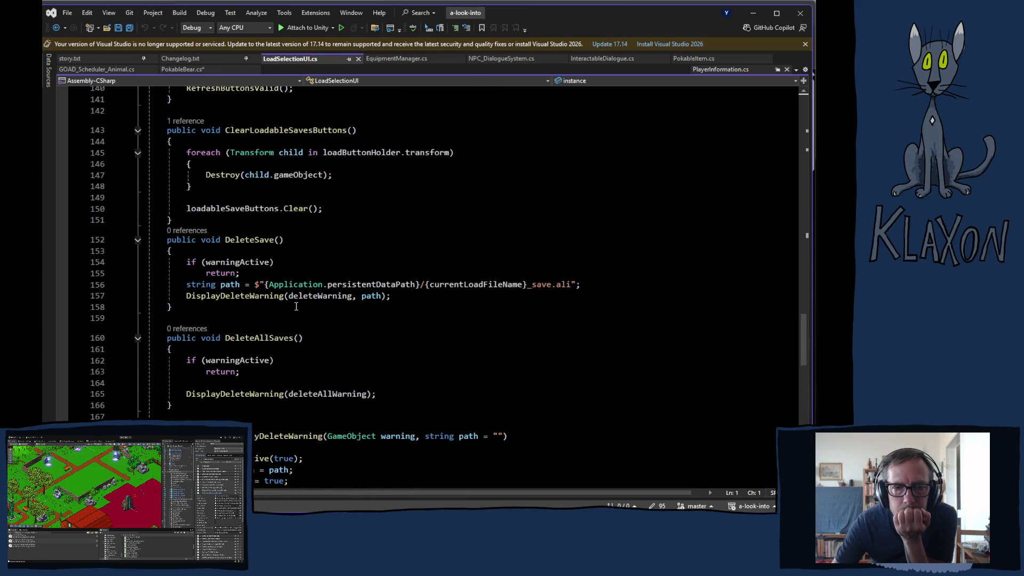
scroll(277, 309, "down", 2)
scroll(277, 309, "down", 7)
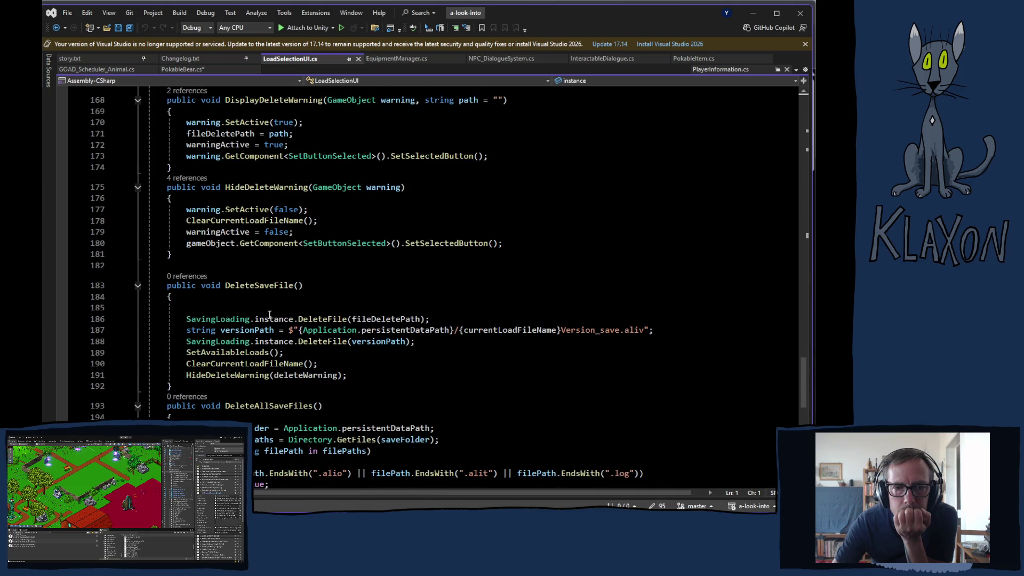
left_click(183, 69)
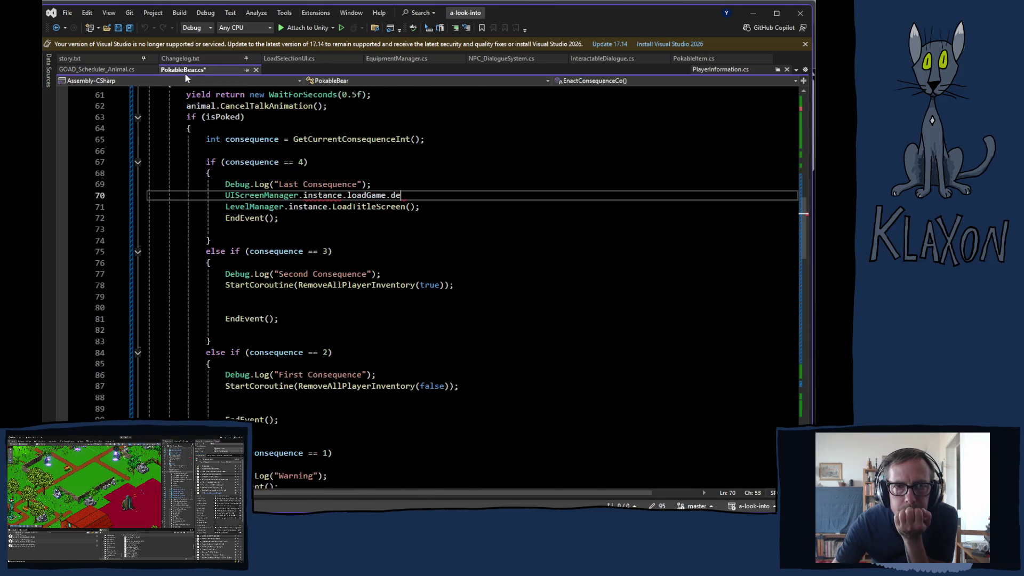
Step: Complete line 70 as UIScreenManager.instance.loadGame.DeleteSaveFile(); and save PokableBear.cs
key("BackSpace")
key("BackSpace")
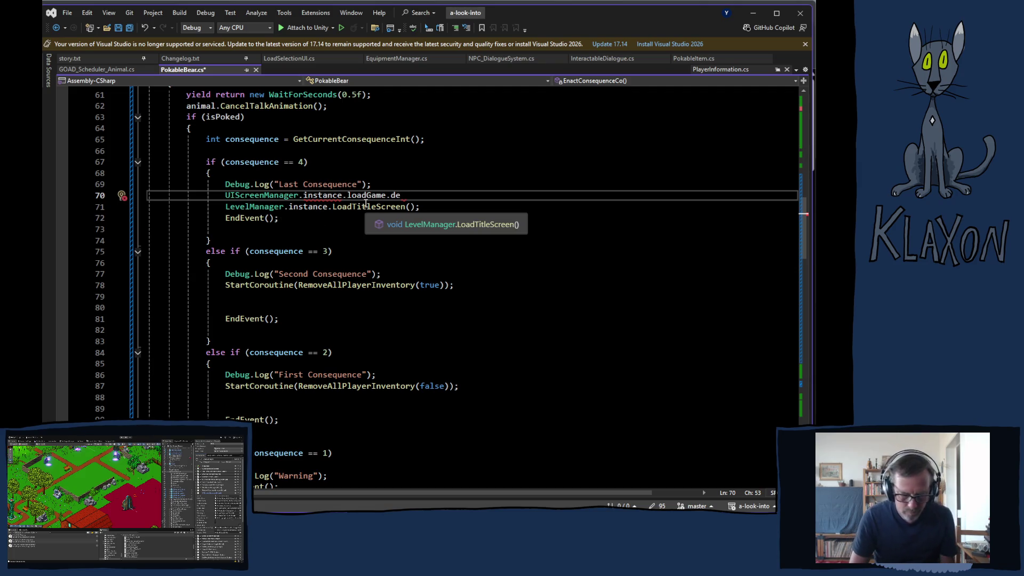
type("dele")
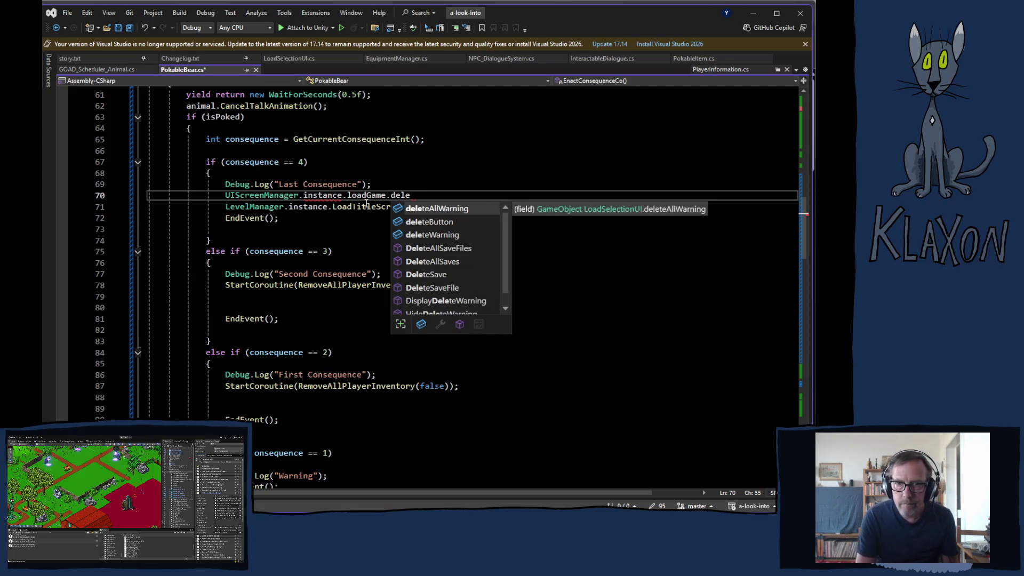
key("Down")
key("Down")
key("Down")
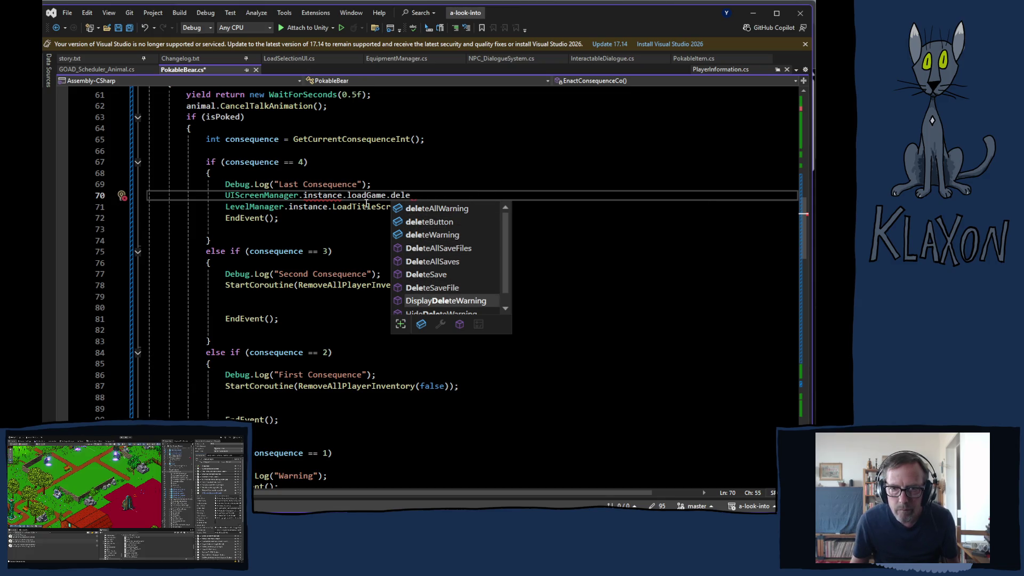
key("Up")
key("Tab")
type("();")
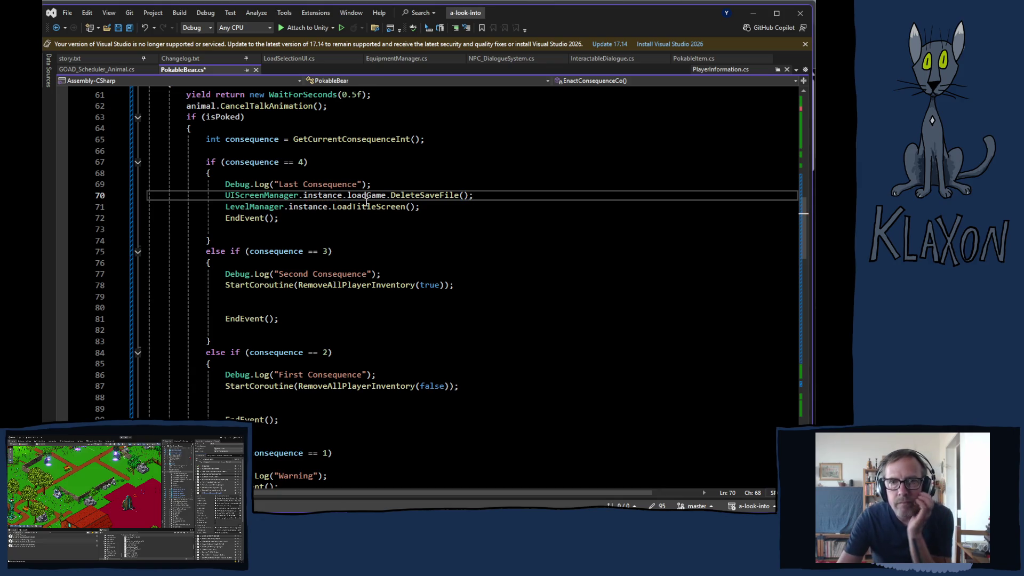
mouse_move(335, 282)
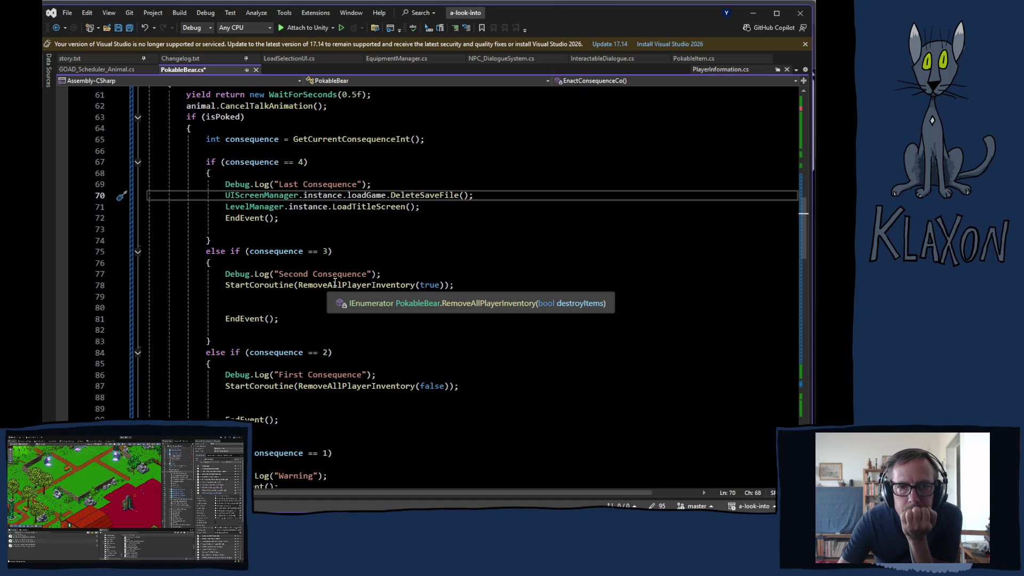
key("ctrl+s")
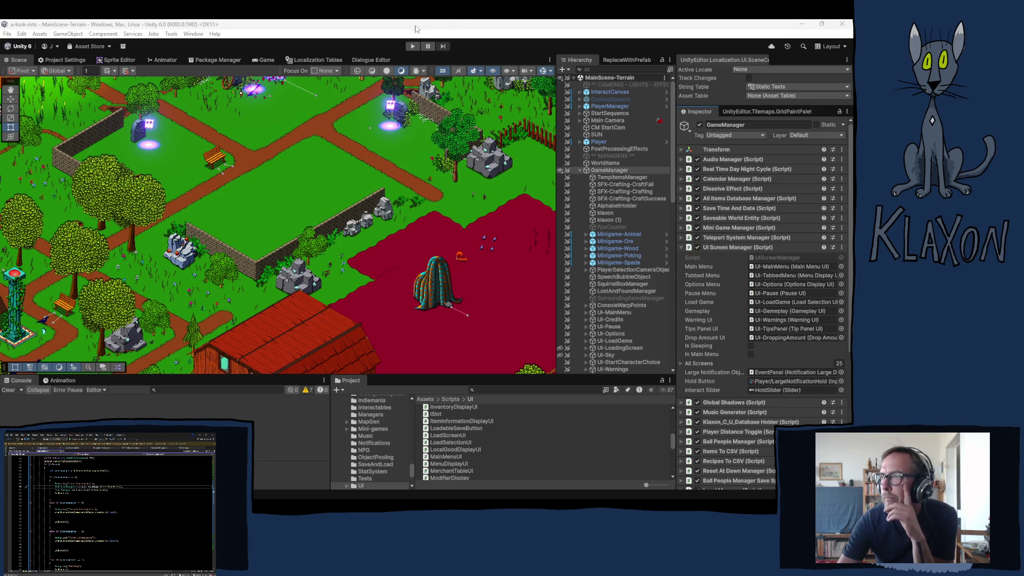
Step: Run the game in Play mode from the Unity editor
left_click(412, 48)
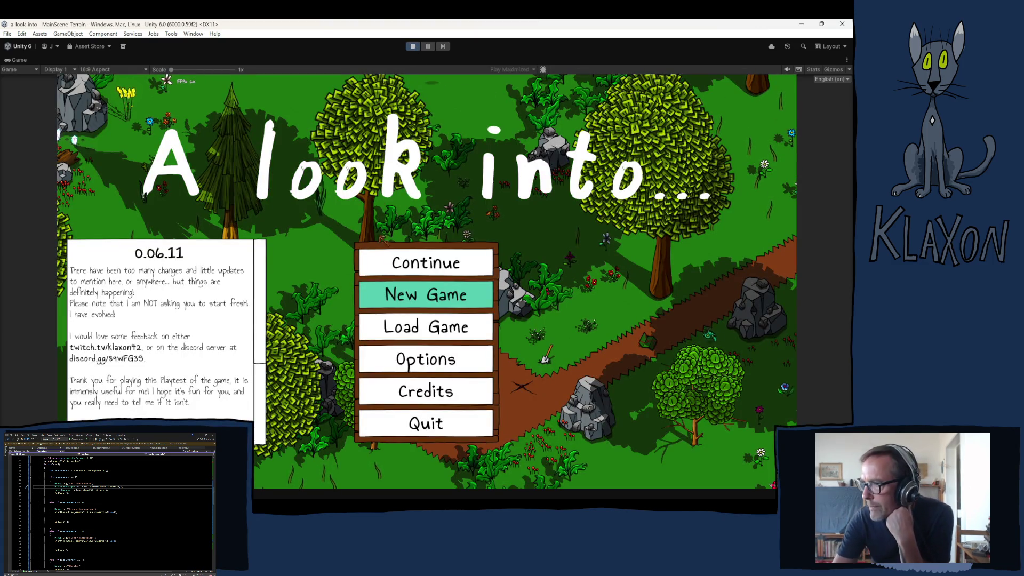
Step: Choose New Game on the game's title screen
left_click(400, 296)
Step: Start a new game as the named bear character and pick up the Stone Spade
left_click(397, 347)
type("gdfs")
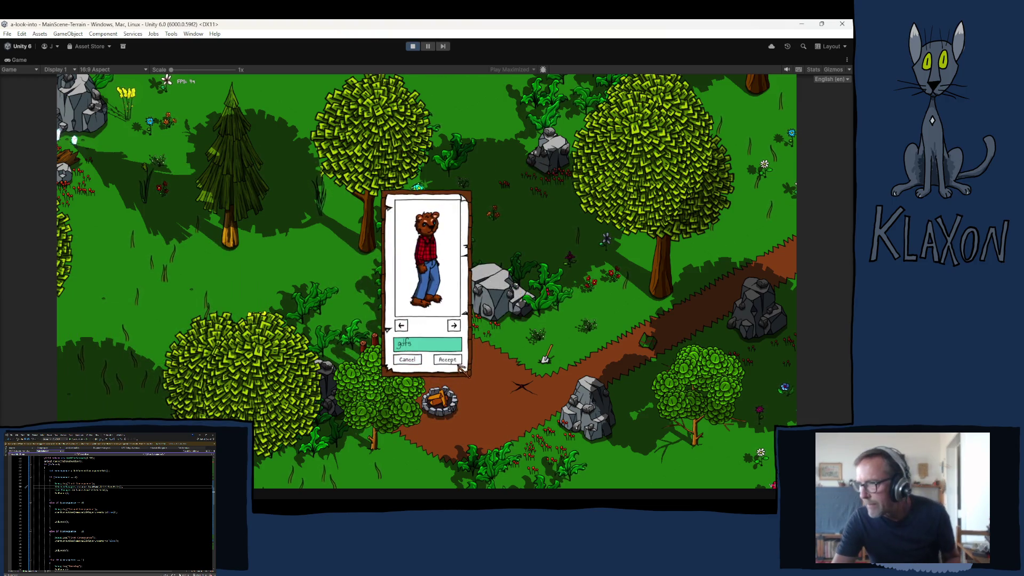
left_click(458, 364)
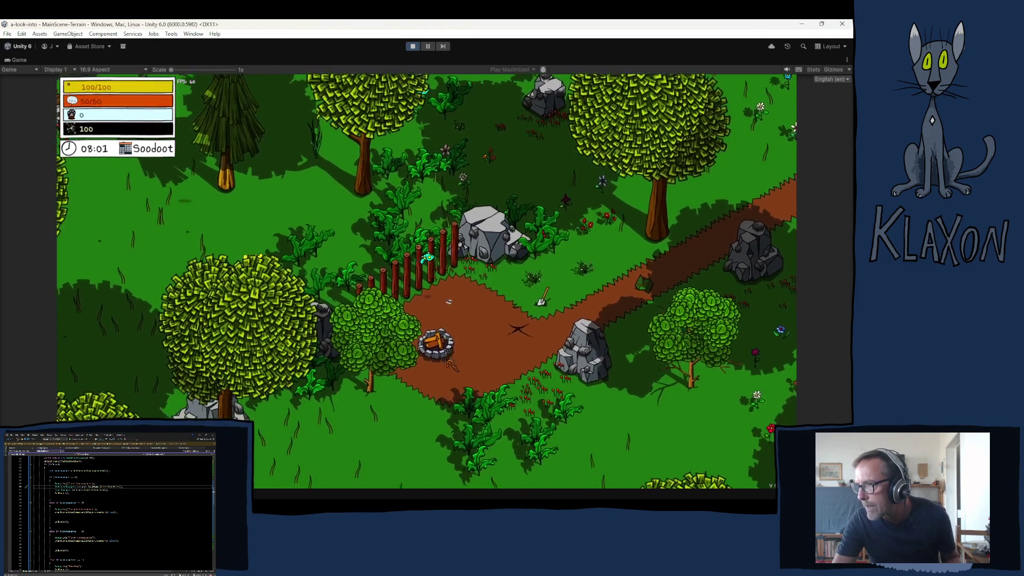
key("d")
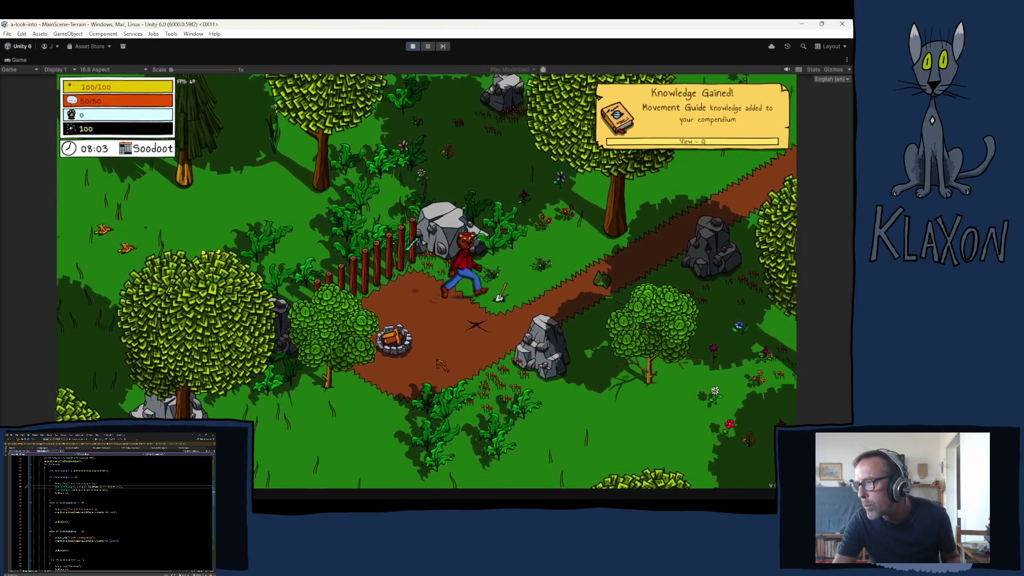
key("e")
key("Tab")
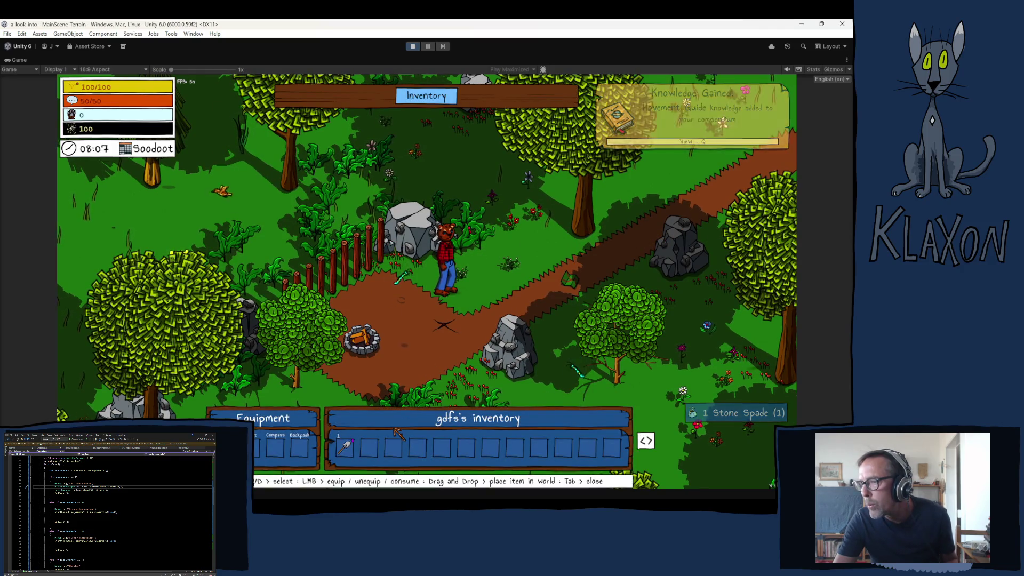
key("Tab")
Step: Walk north to the Editor Chest and take its clay and staff
key("s")
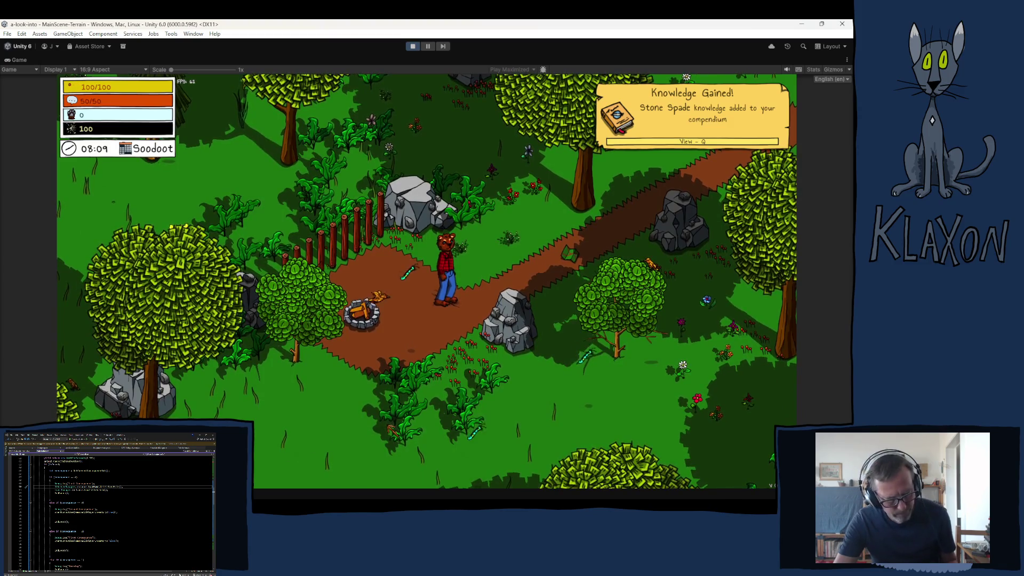
key("w")
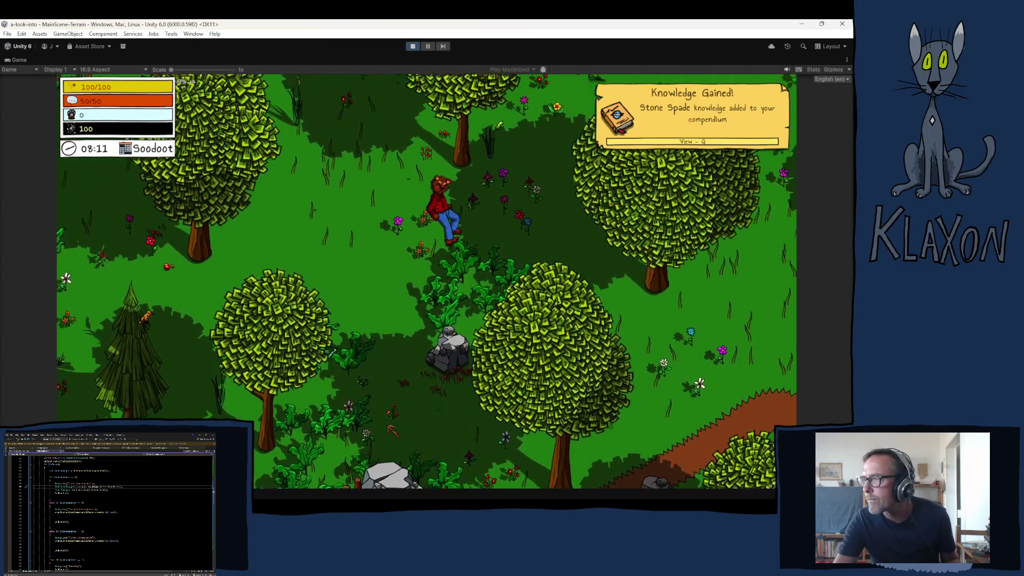
key("w")
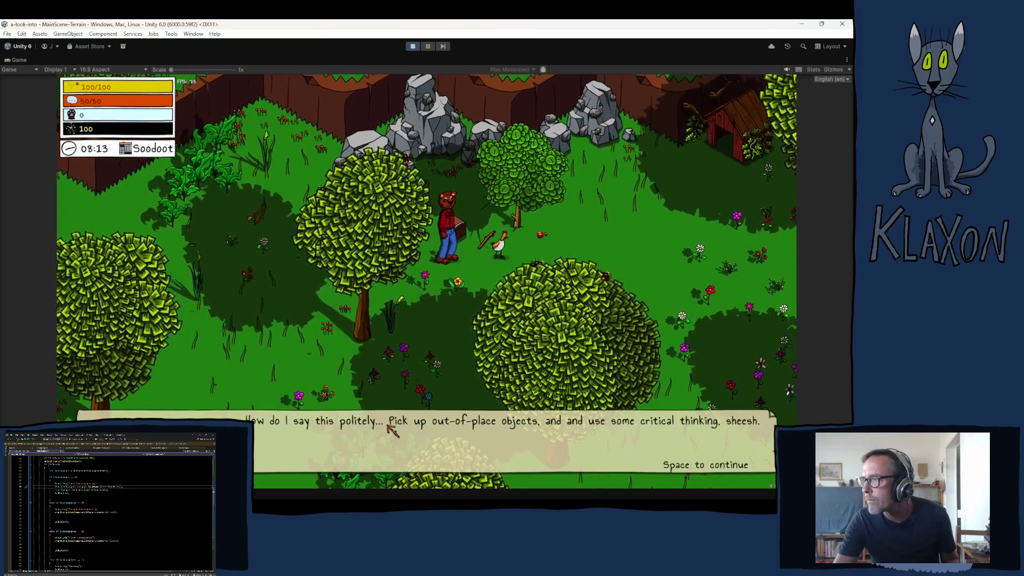
key("space")
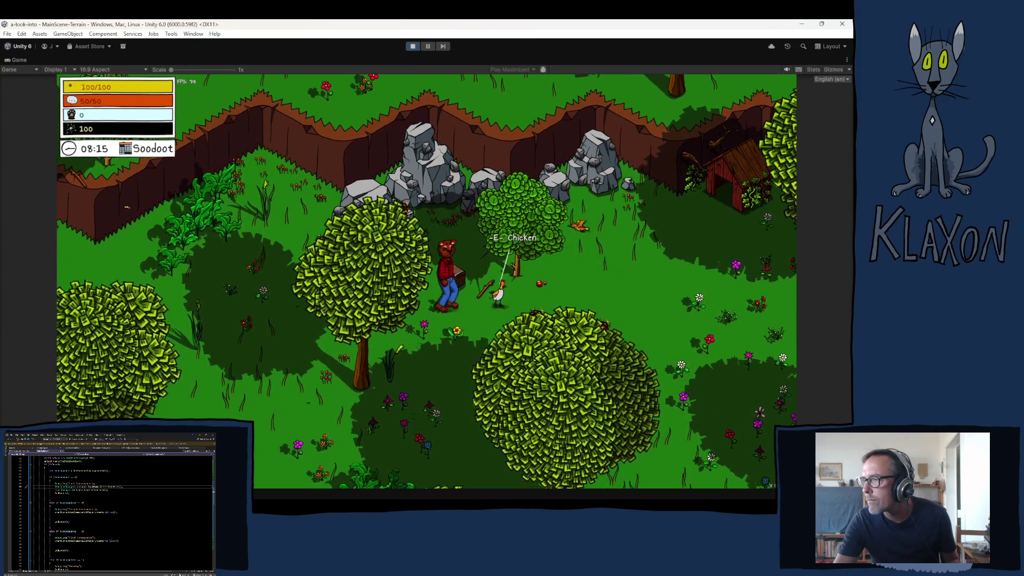
key("e")
right_click(290, 311)
right_click(292, 310)
key("e")
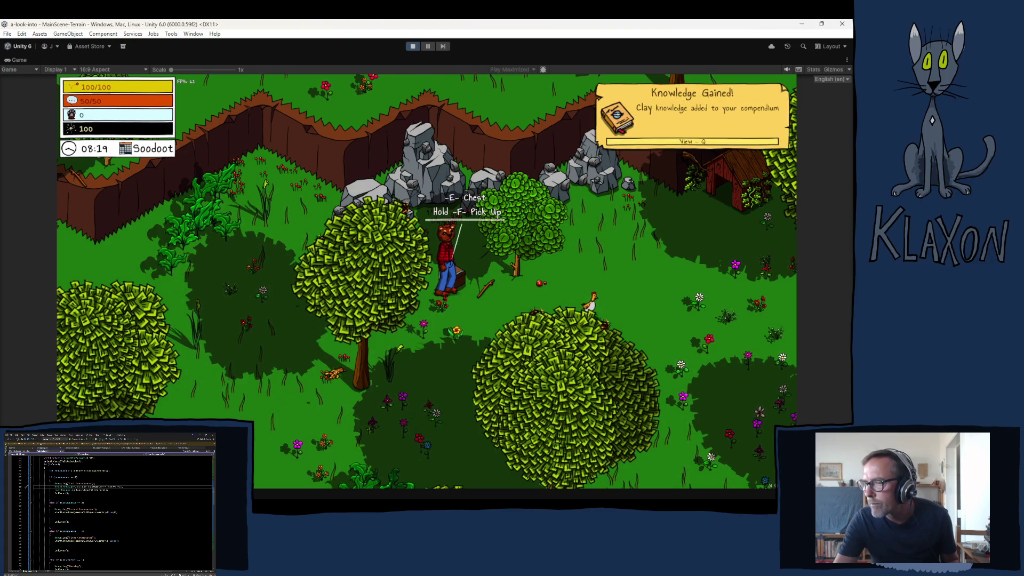
Step: Bring up the debug tools bar and its Go to location teleport list
key("grave")
left_click(272, 474)
scroll(234, 375, "down", 10)
scroll(181, 390, "up", 2)
left_click(148, 396)
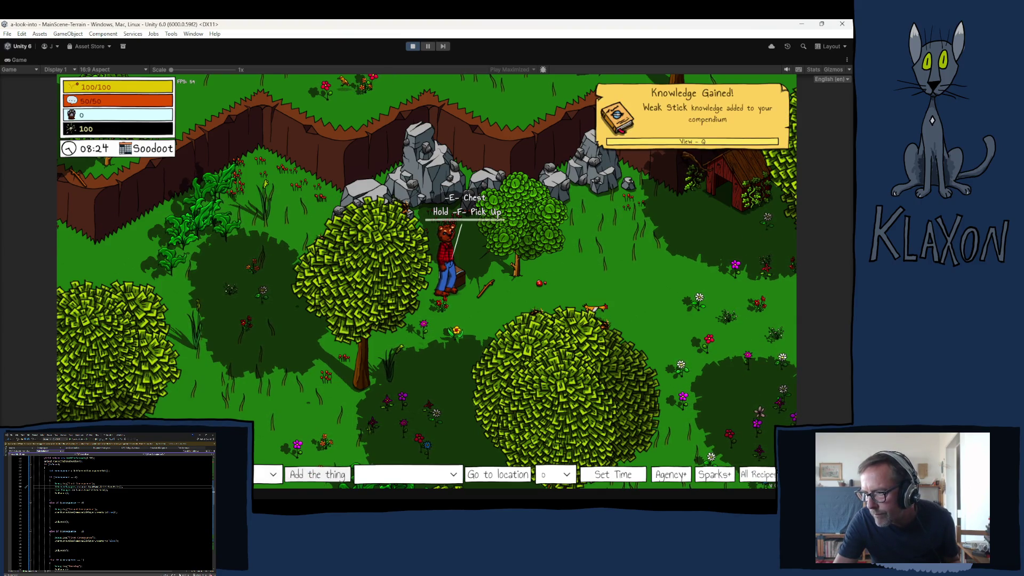
left_click(367, 482)
scroll(451, 436, "up", 5)
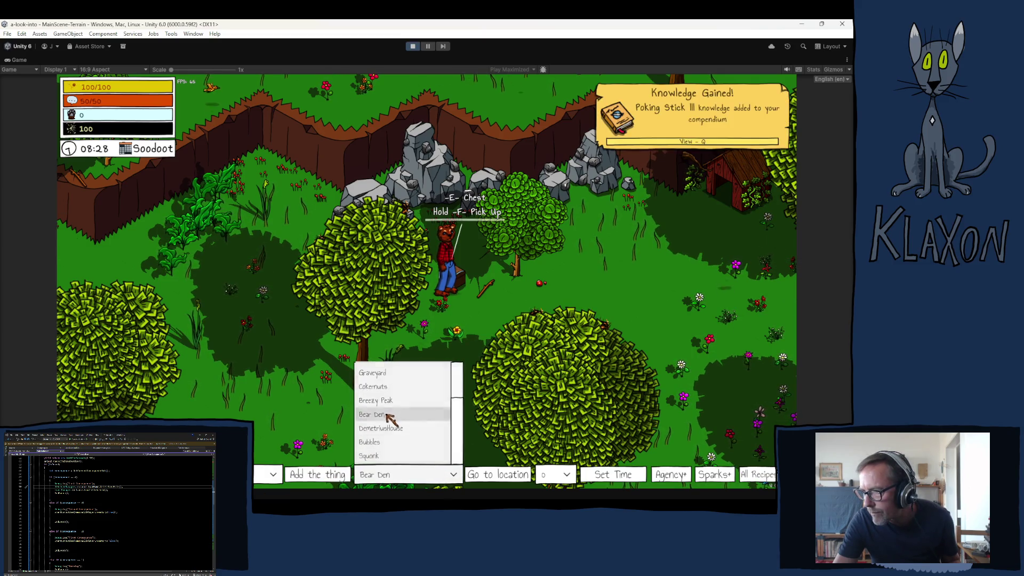
Step: Teleport the character to the Bear Den and check the inventory
left_click(373, 415)
left_click(475, 475)
key("grave")
key("Tab")
key("Tab")
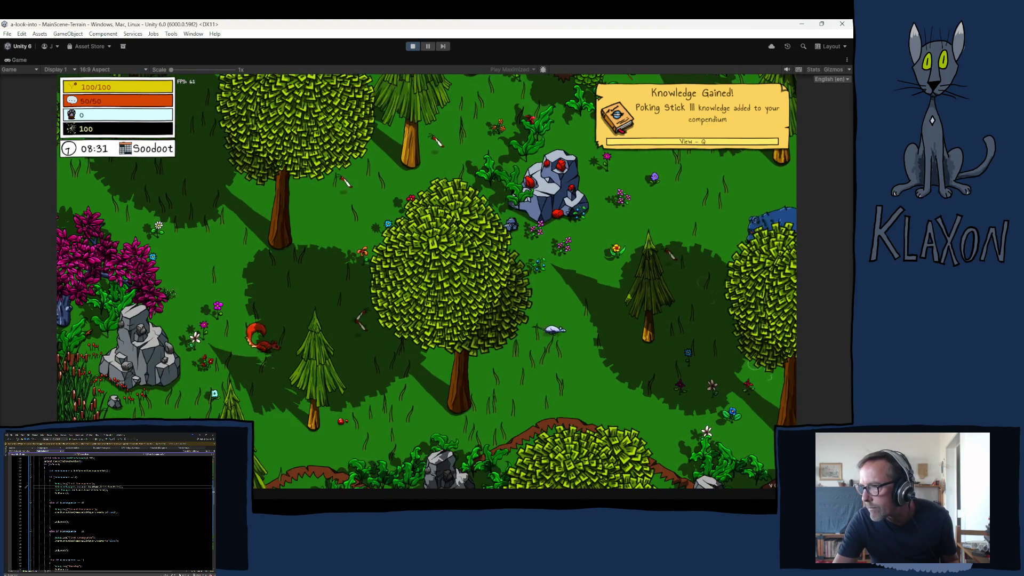
key("Tab")
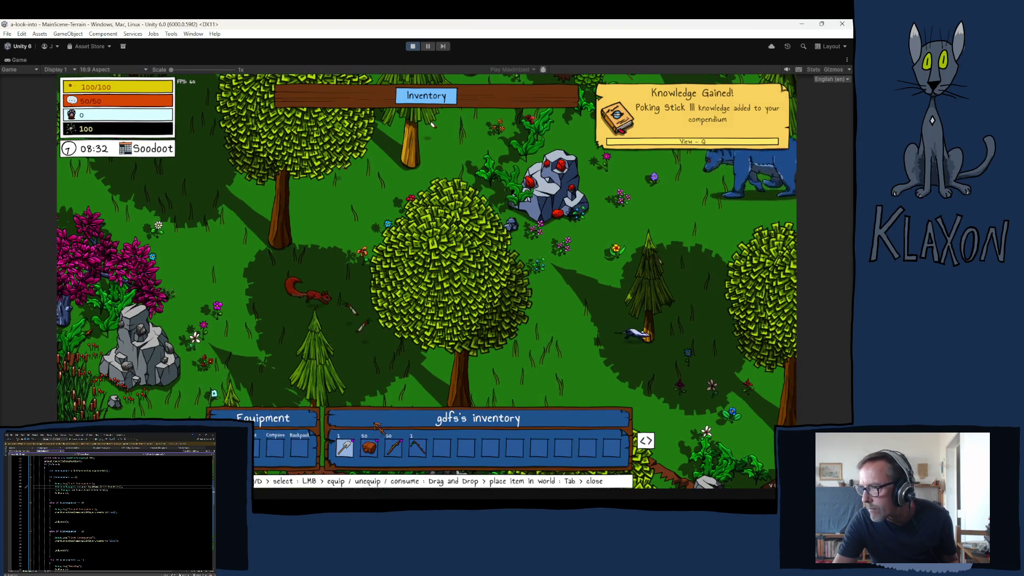
key("Tab")
Step: Poke the blue bear and complete the stump minigame
key("d")
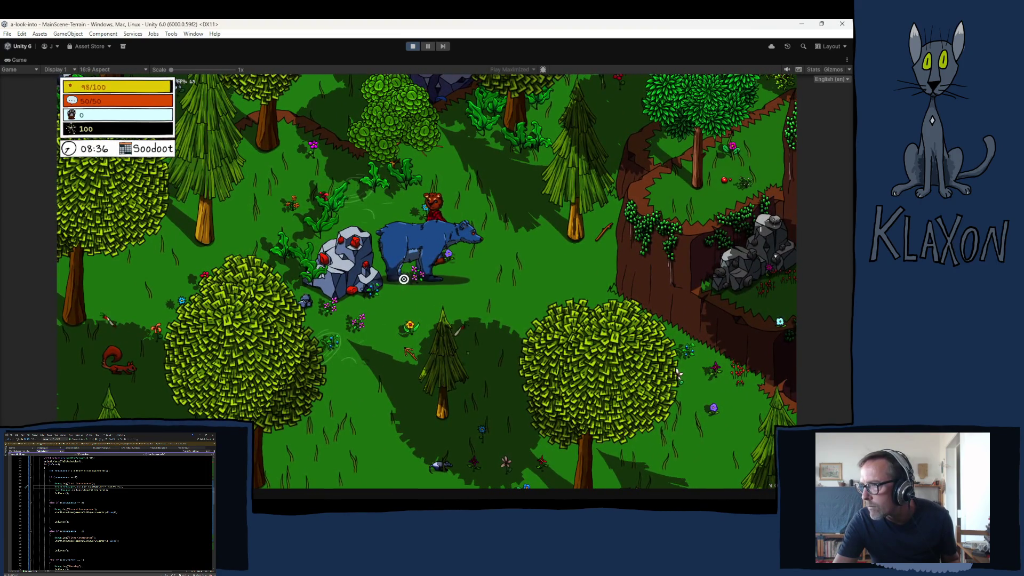
key("e")
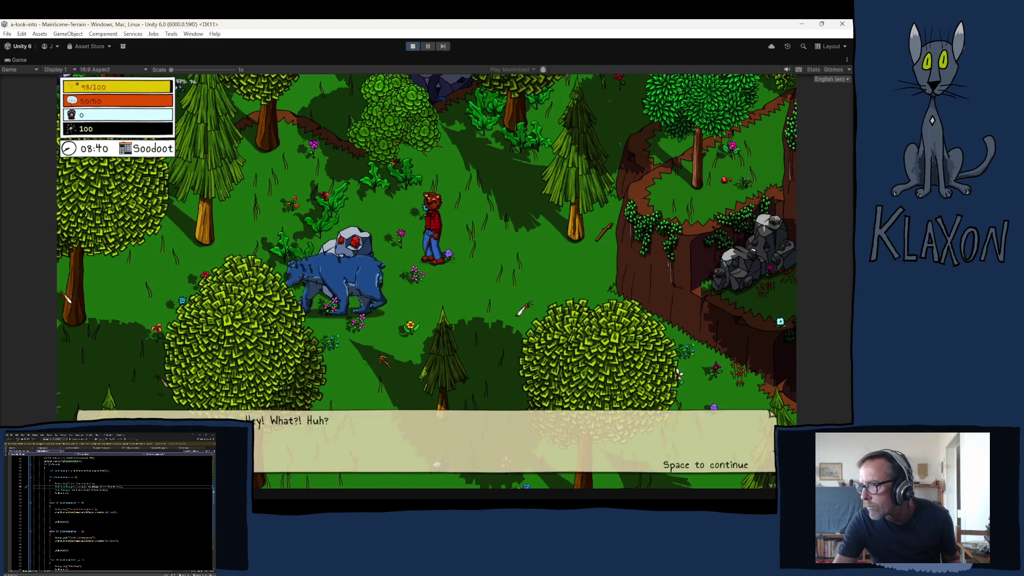
key("space")
key("s")
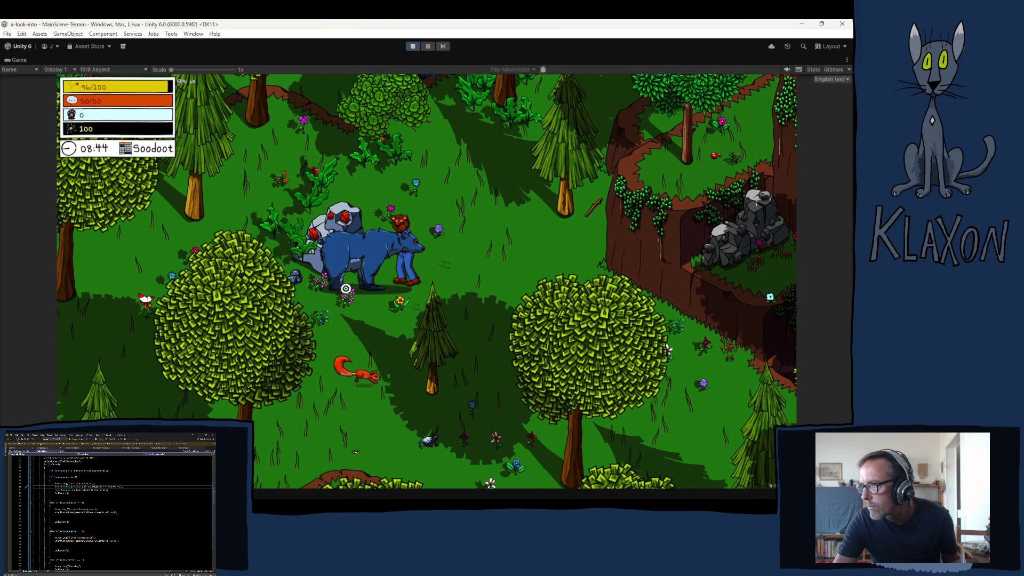
left_click(346, 289)
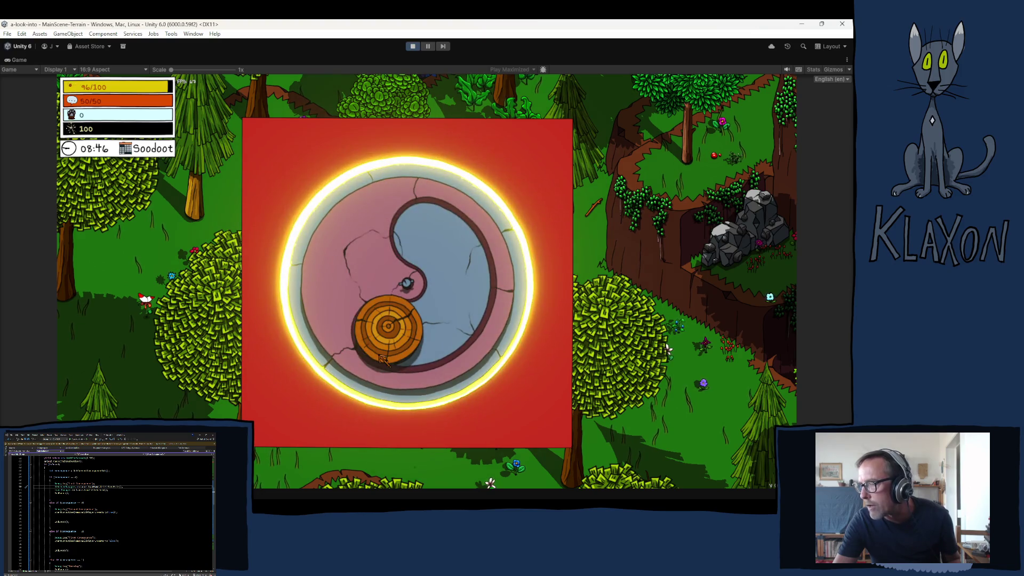
left_click(383, 359)
key("space")
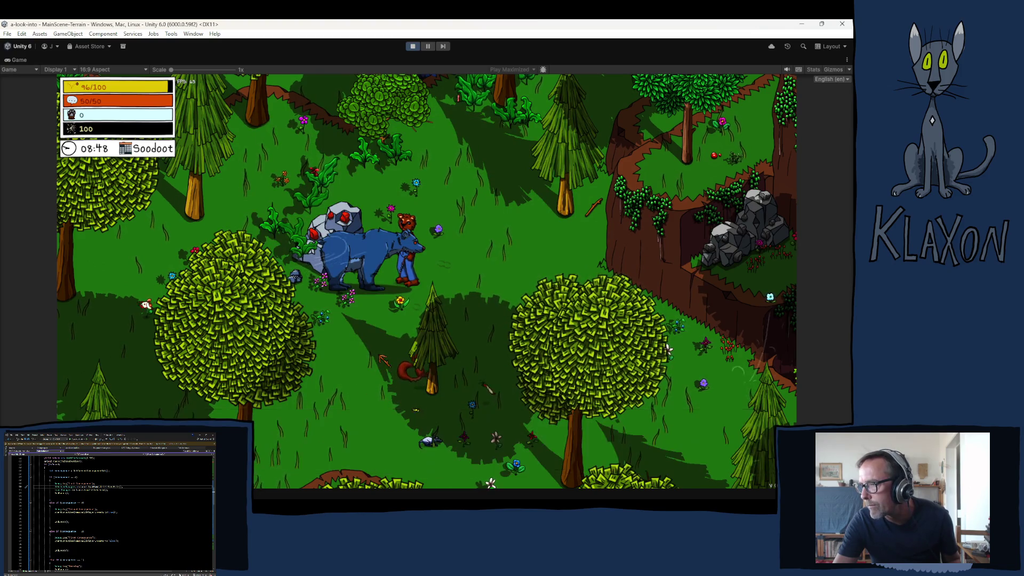
Step: Collect the dropped Weak Stick, Stone Spade, Clay and Poking Stick
key("a")
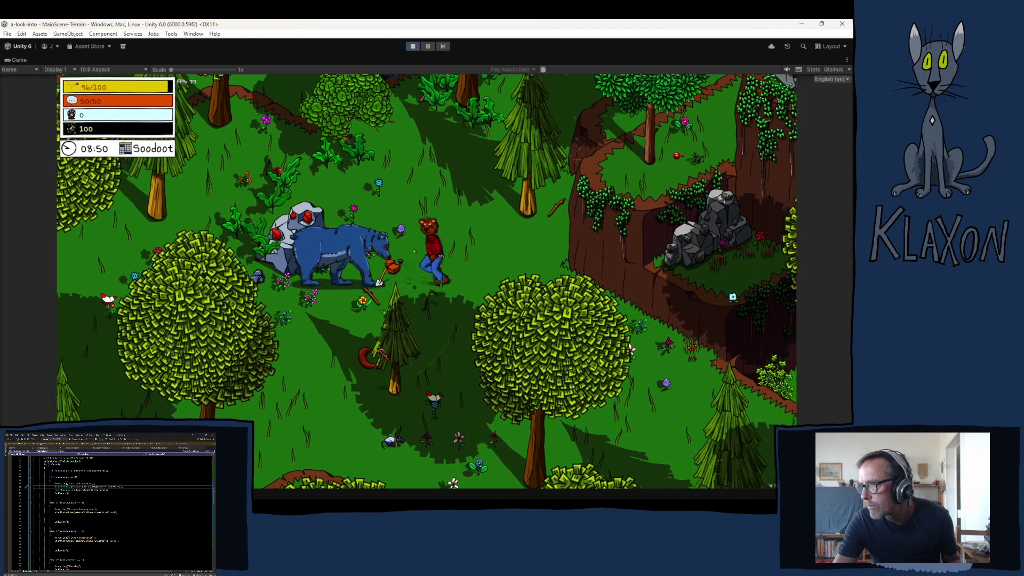
key("e")
key("e")
key("e")
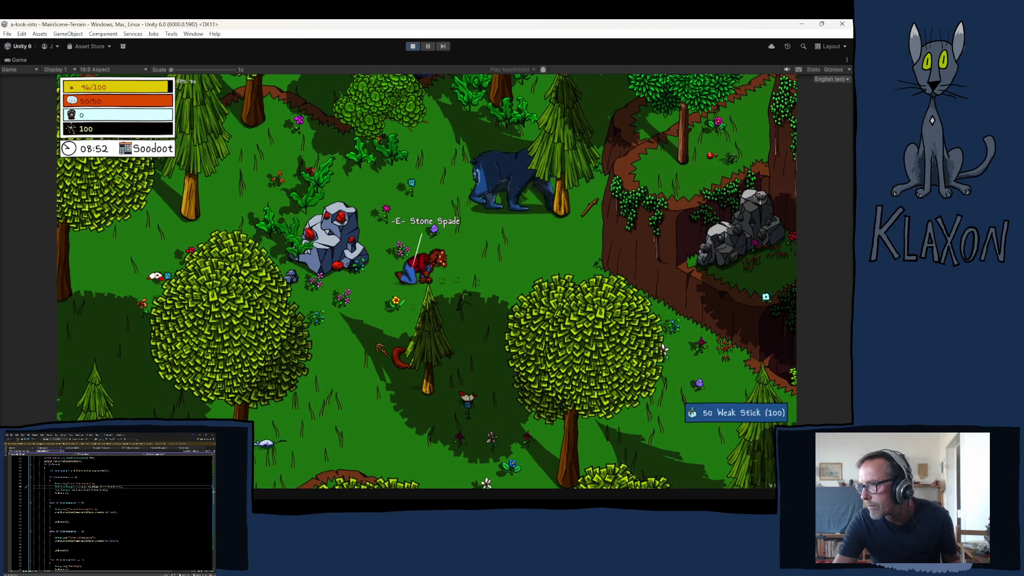
key("Tab")
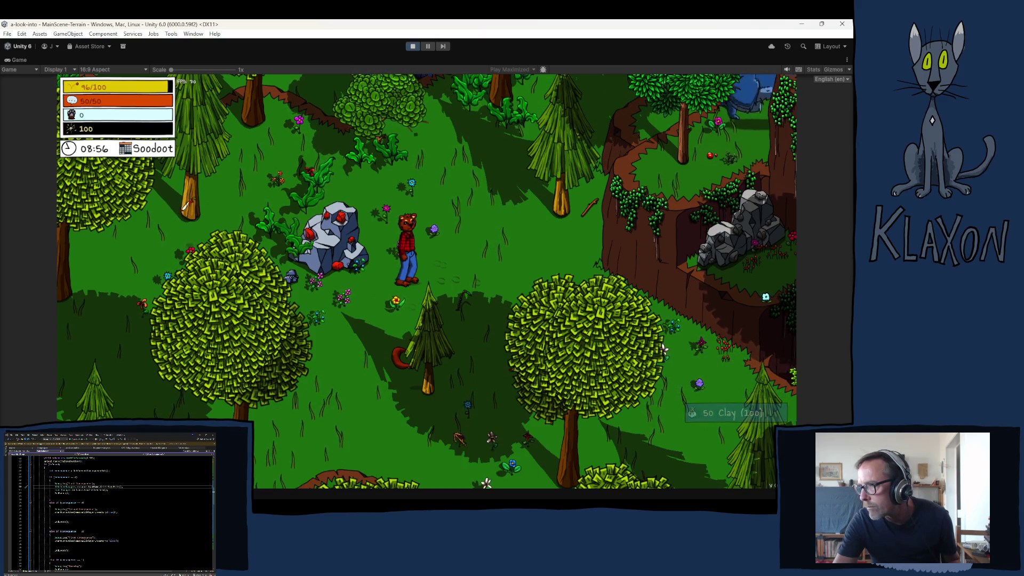
key("w")
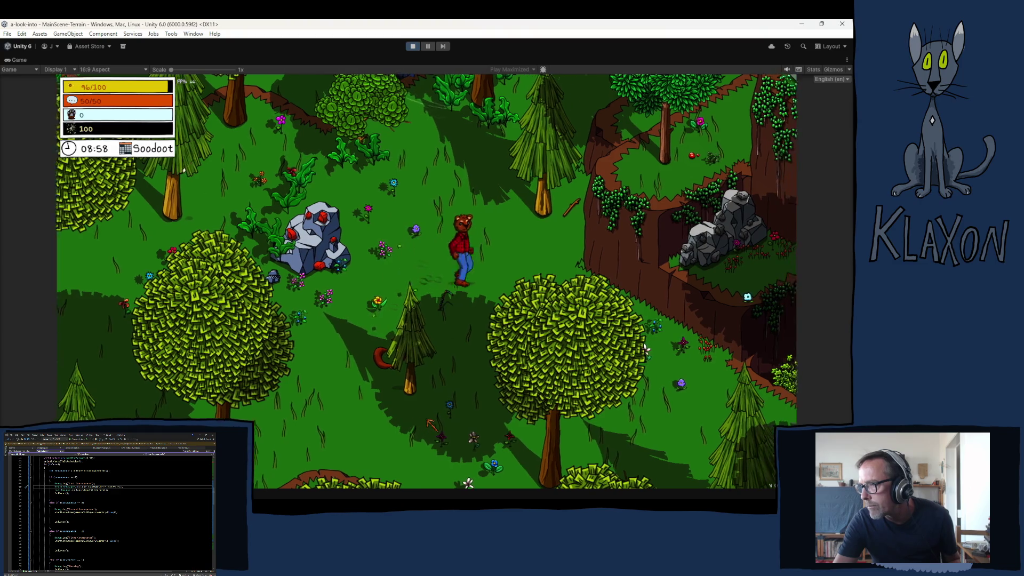
key("s")
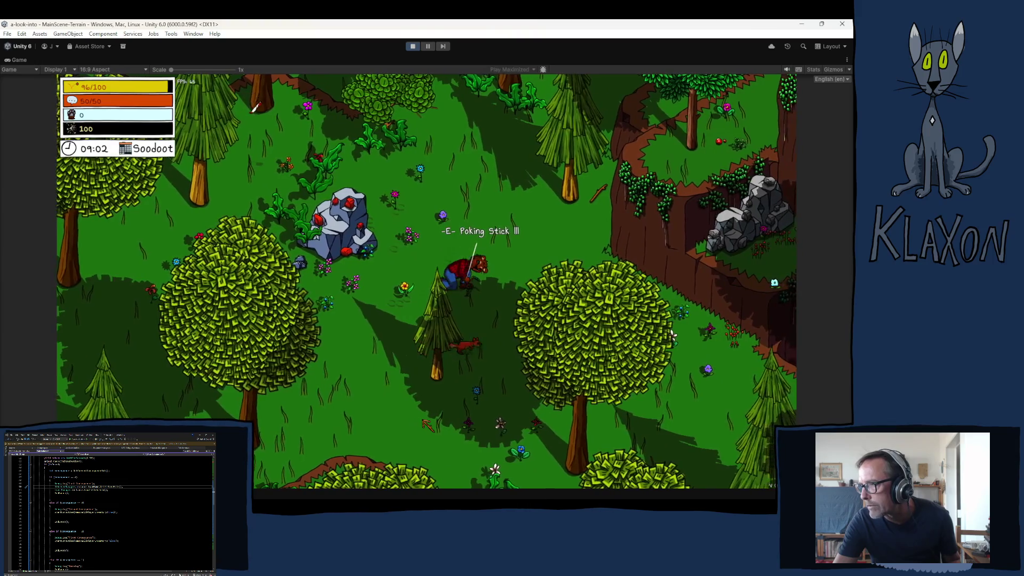
key("e")
key("Tab")
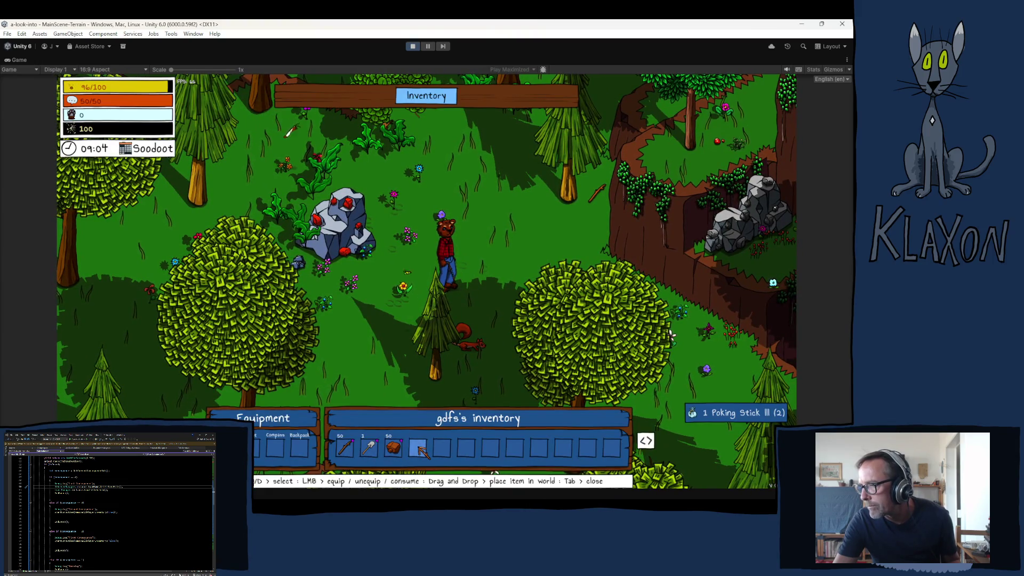
key("Tab")
Step: Walk up the ridge to the blanket-covered object and pause the game
key("d")
key("d")
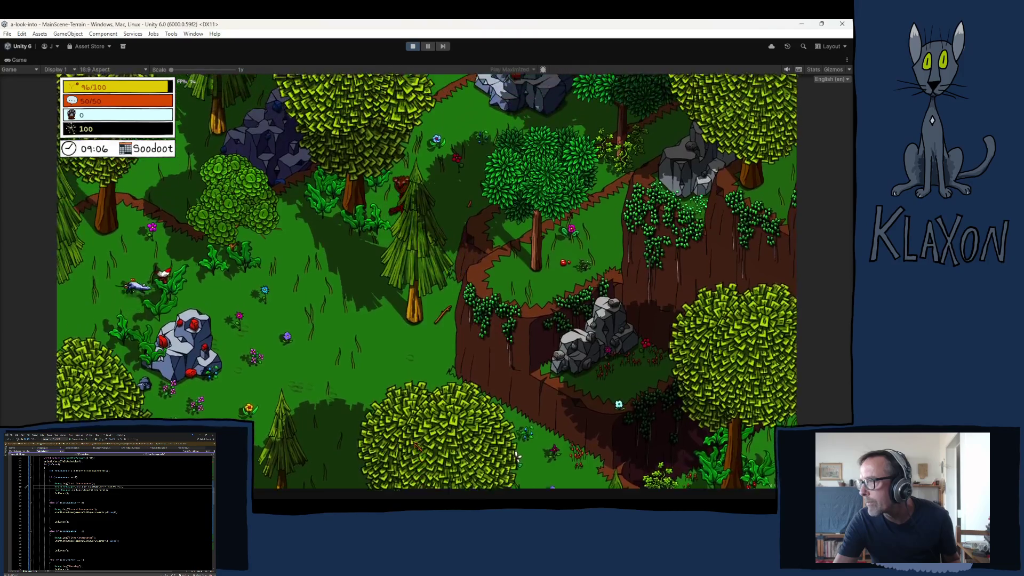
key("d")
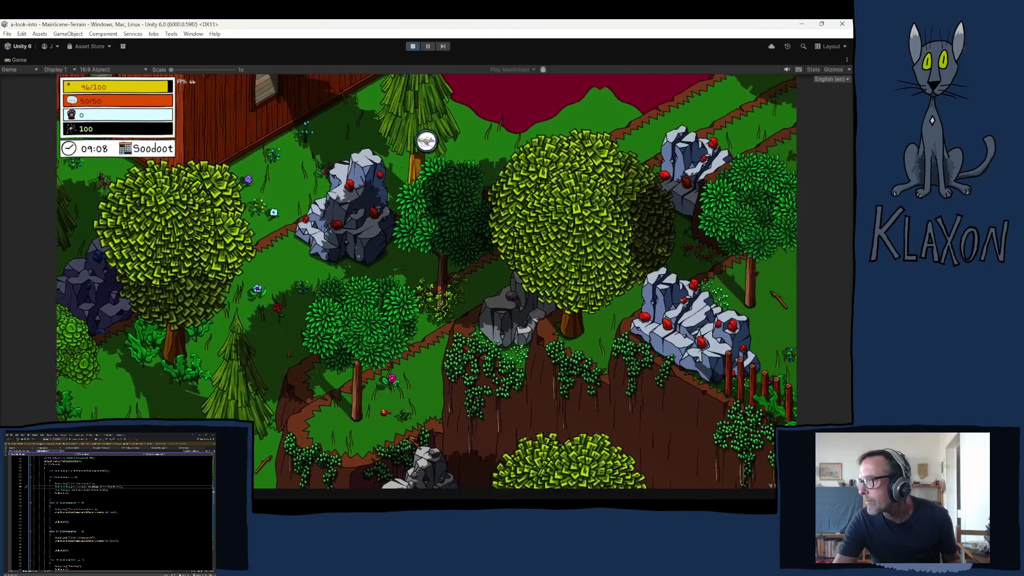
key("d")
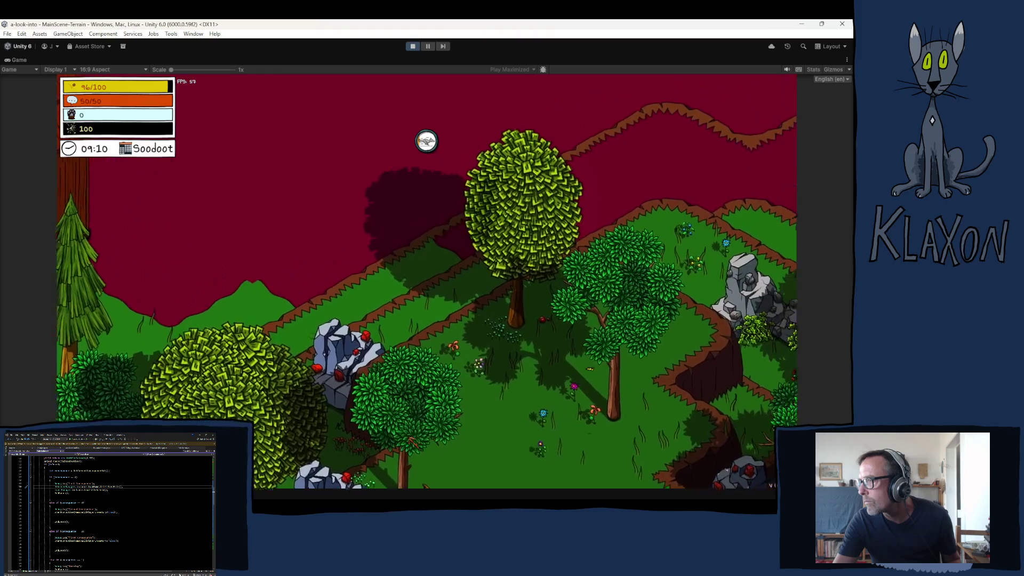
key("w")
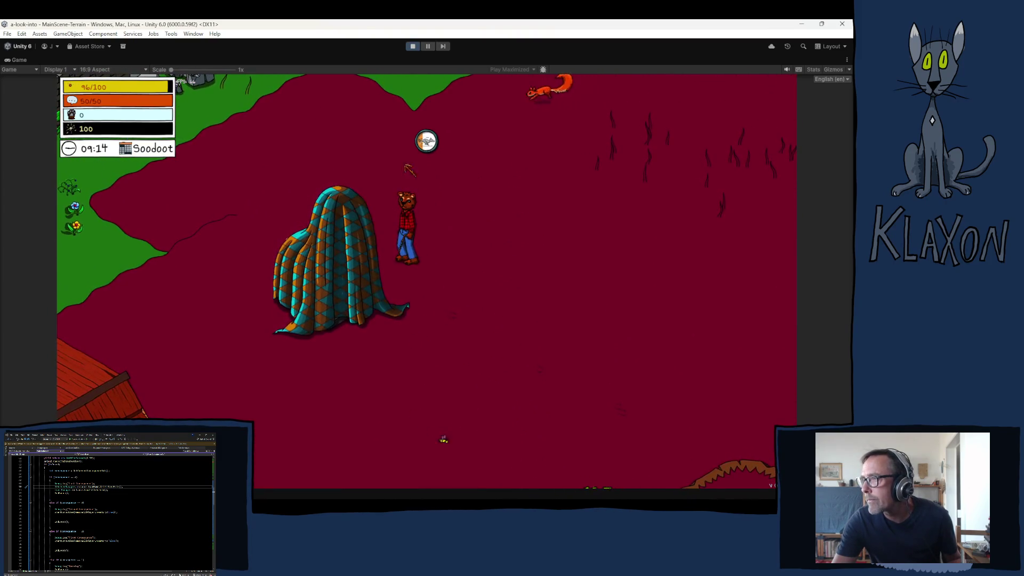
left_click(427, 46)
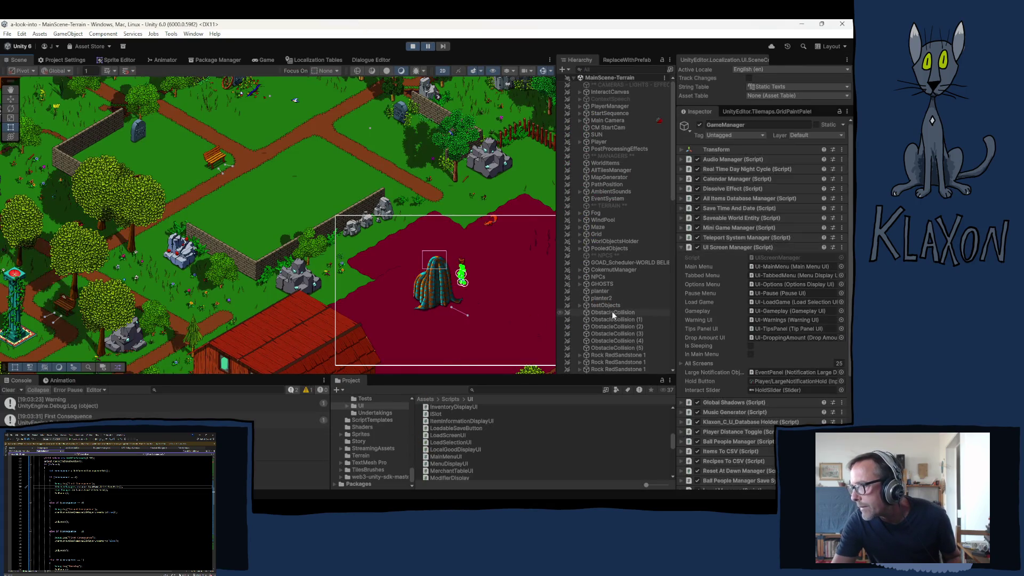
Step: Expand MainScene-Animals > Animals and frame Bear (1) to review its Pokable Bear settings
scroll(613, 306, "down", 10)
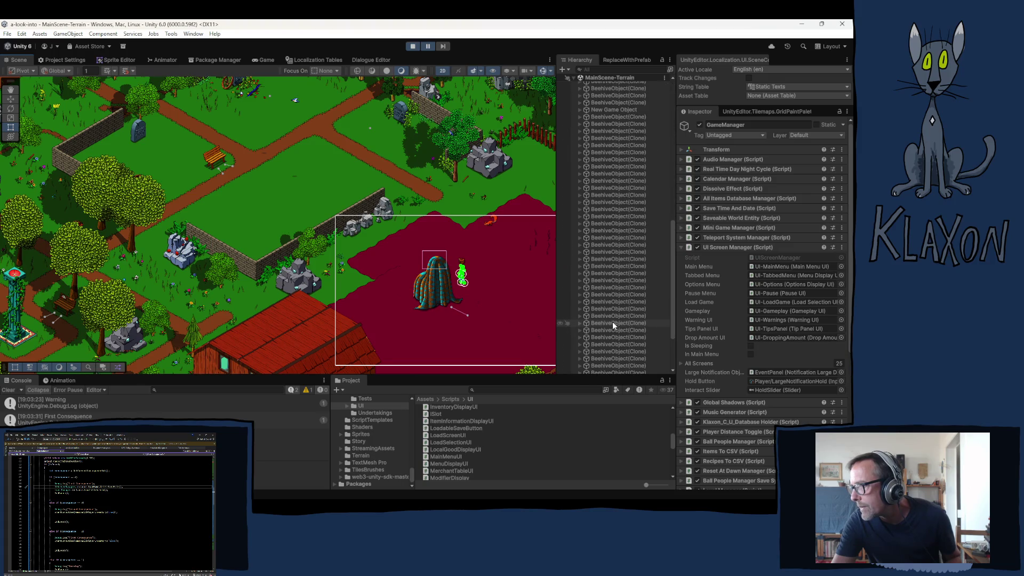
left_click(573, 327)
left_click(580, 334)
scroll(590, 338, "down", 5)
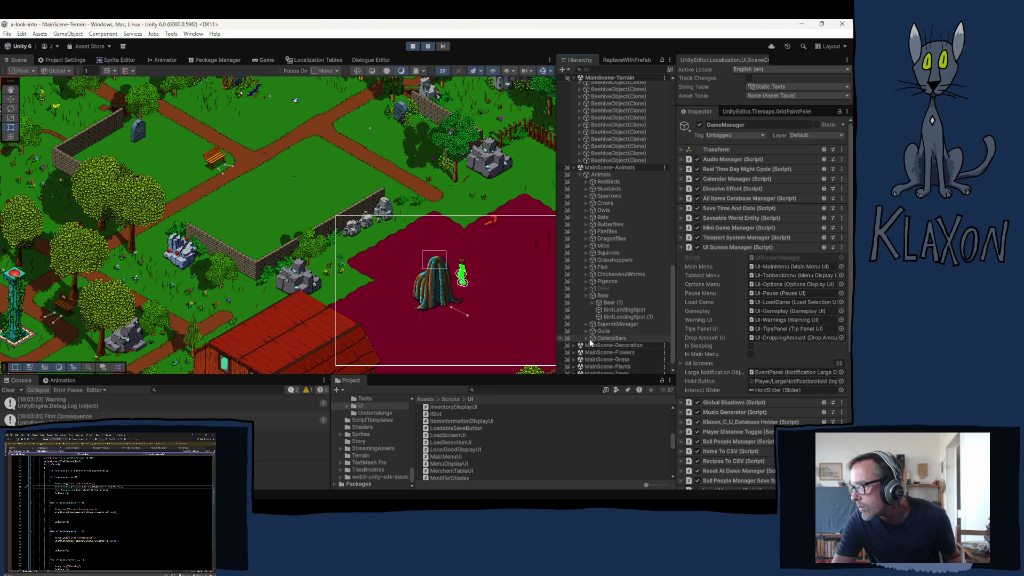
double_click(603, 302)
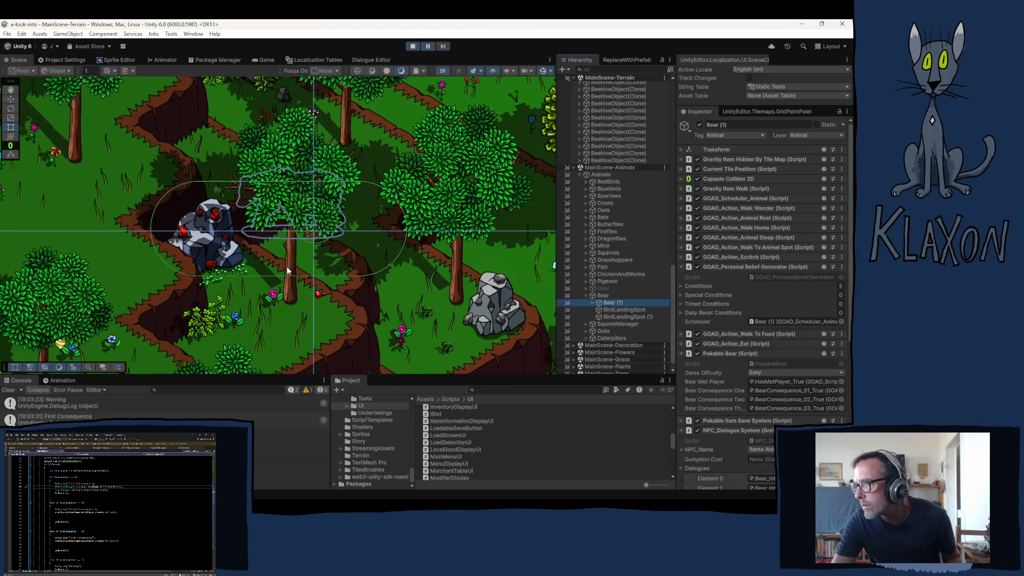
scroll(287, 268, "down", 10)
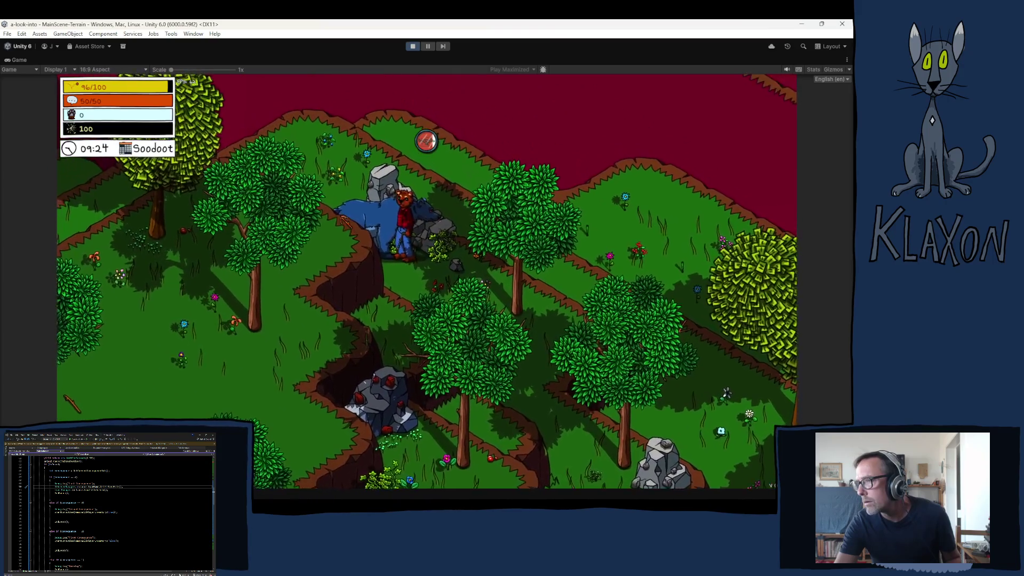
Step: Poke the bear to open the stone maze puzzle and dismiss its final warning
key("a")
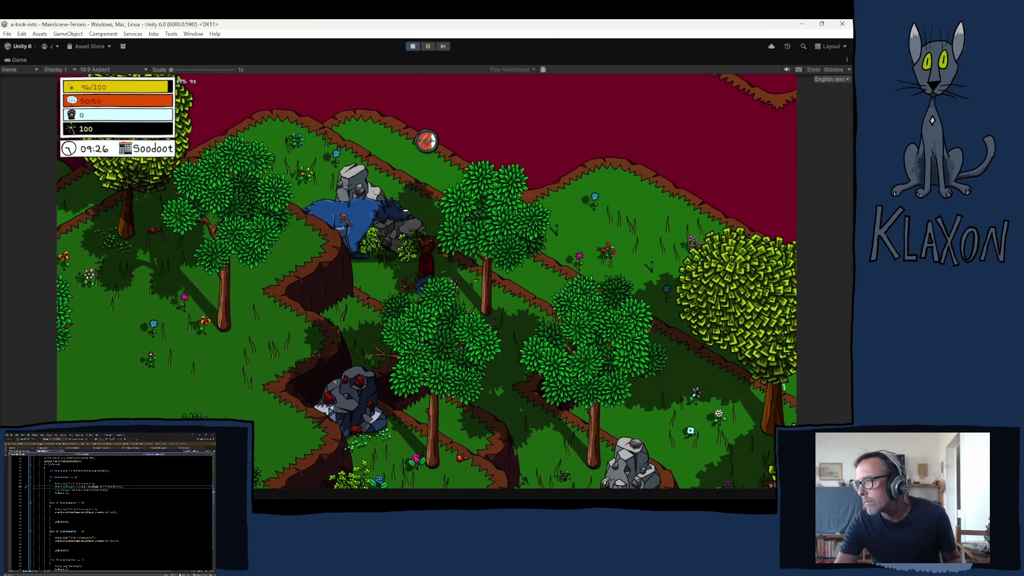
key("w")
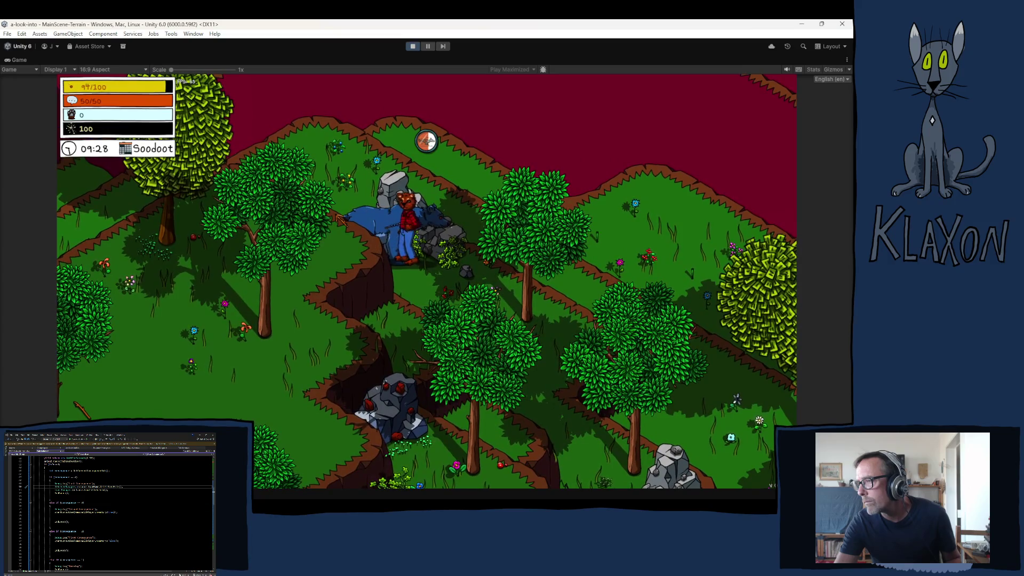
key("e")
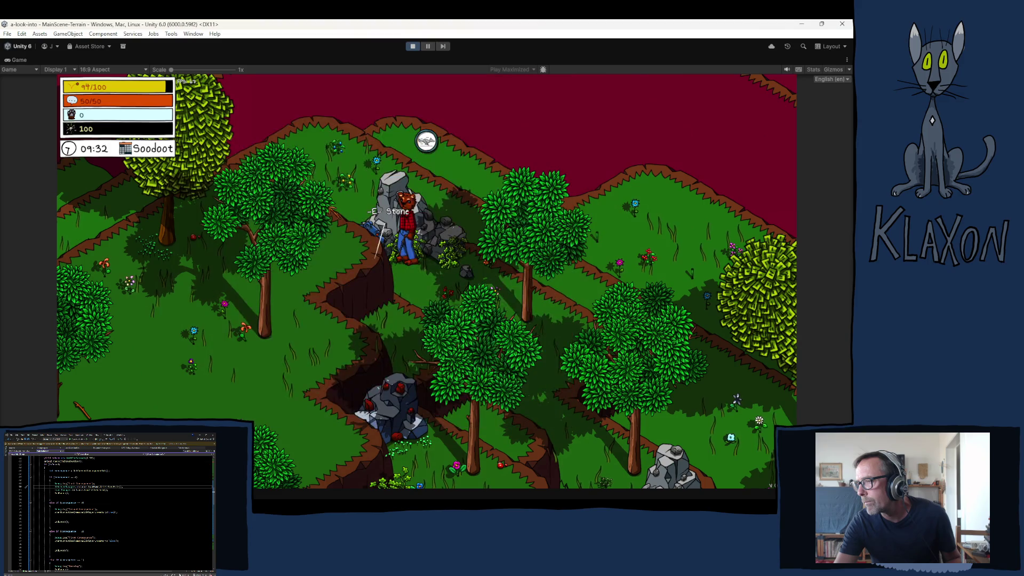
key("space")
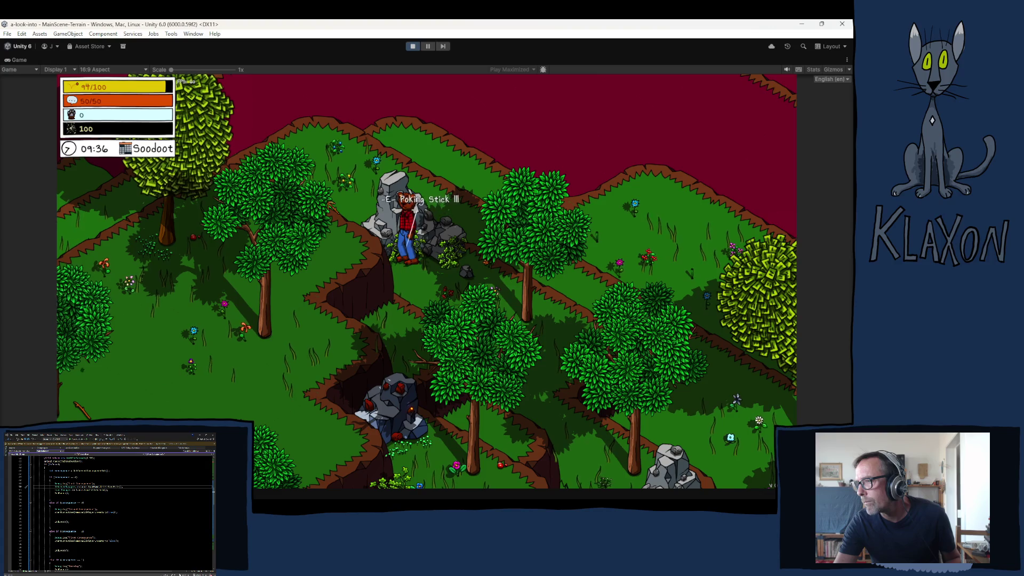
key("d")
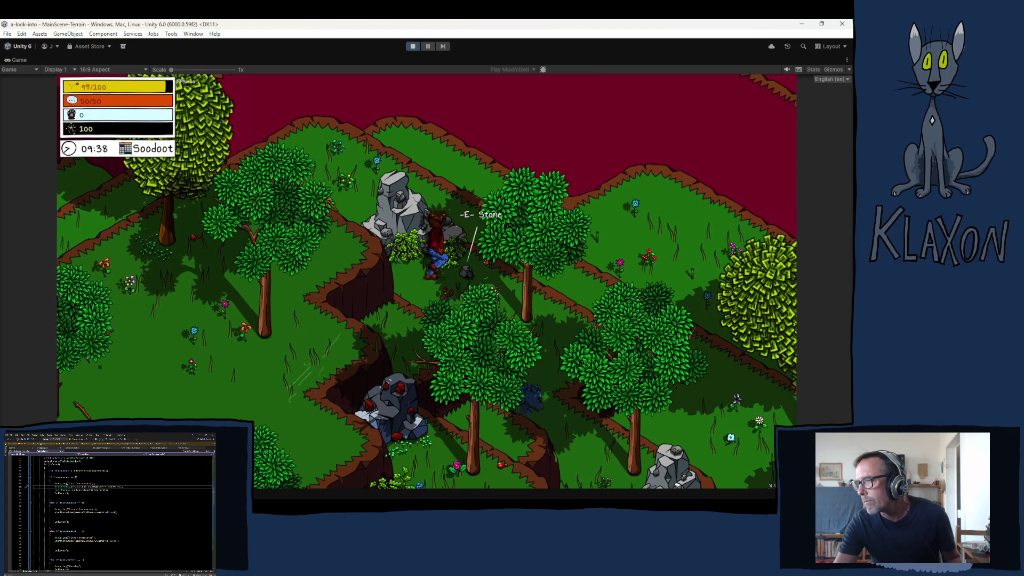
key("Tab")
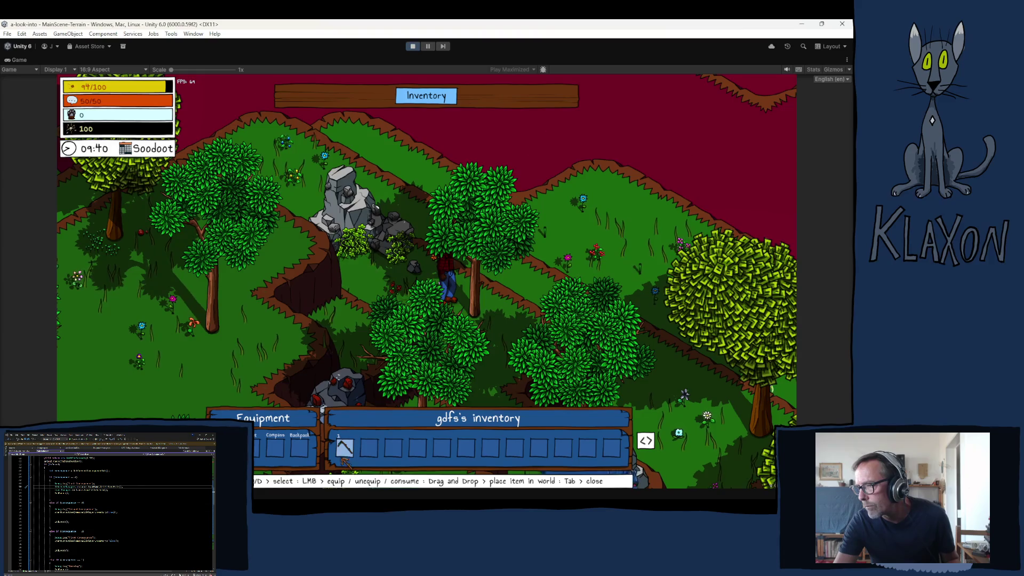
key("Tab")
Step: Follow the wandering blue bear, poke it again, then exit Play mode
key("d")
key("d")
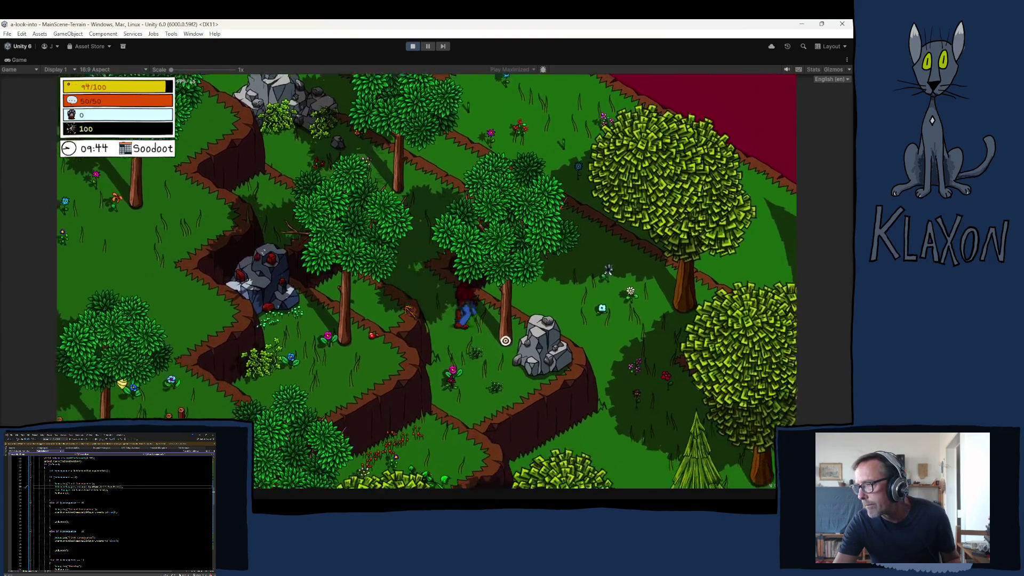
key("s")
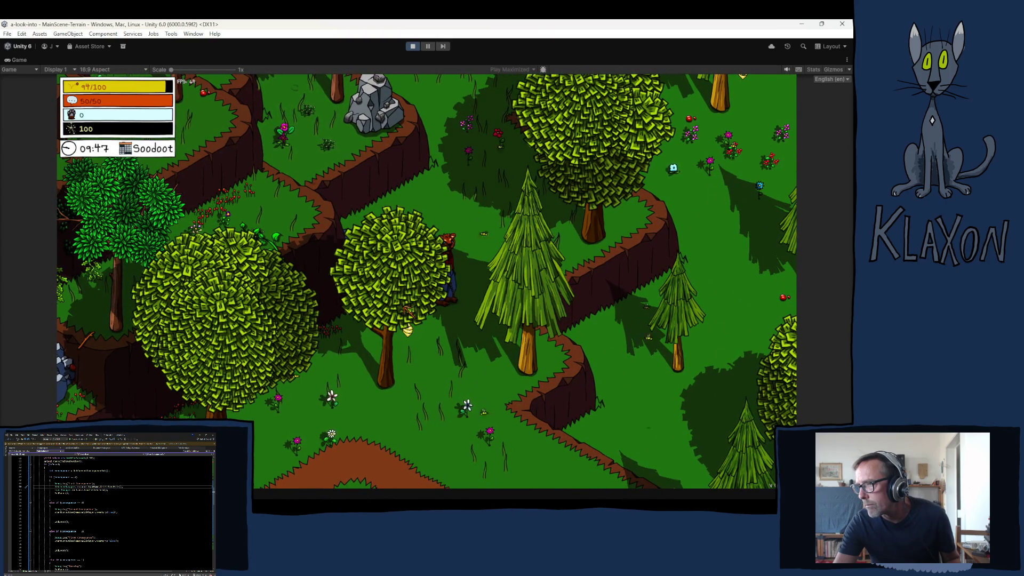
key("w")
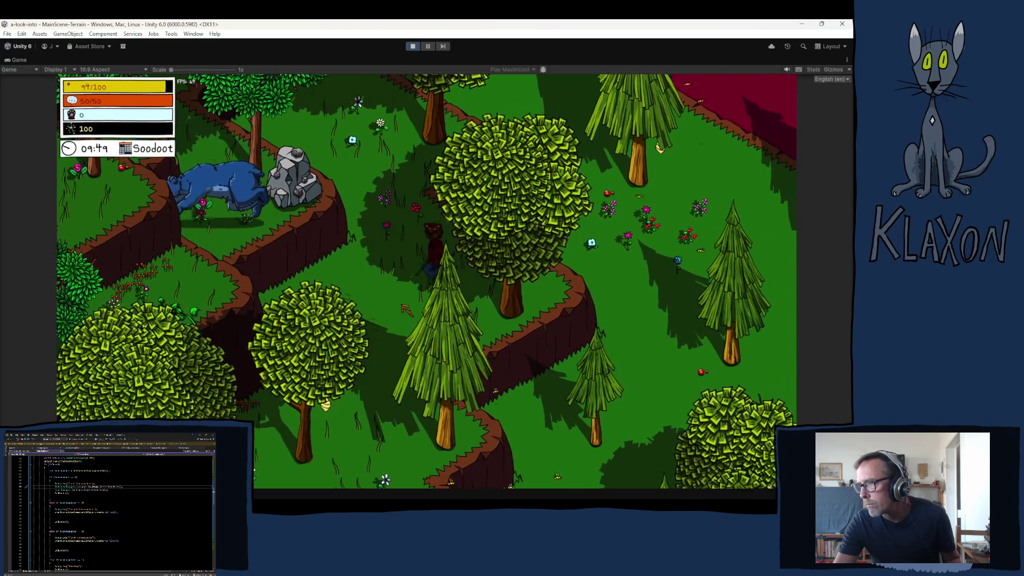
key("a")
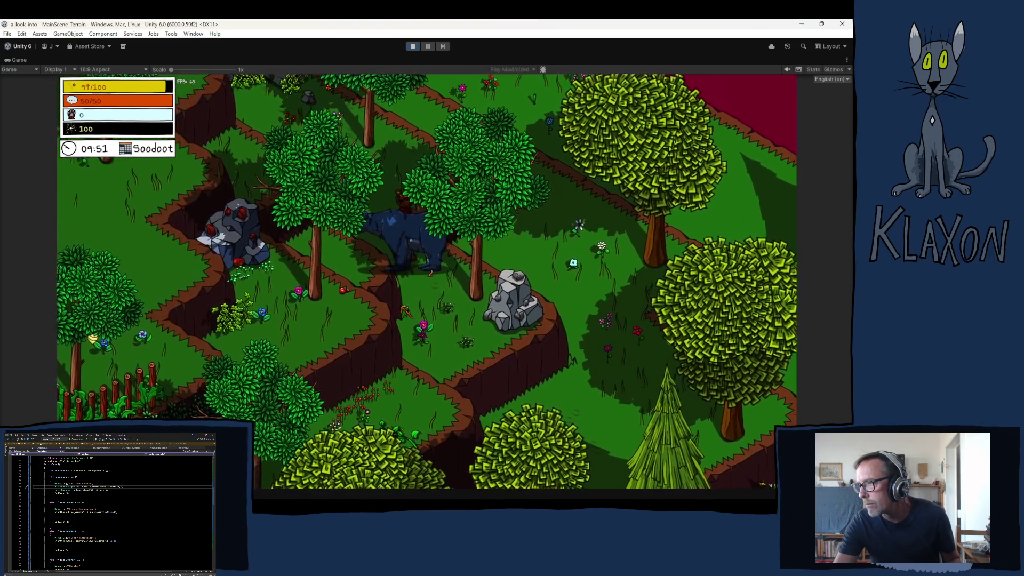
key("a")
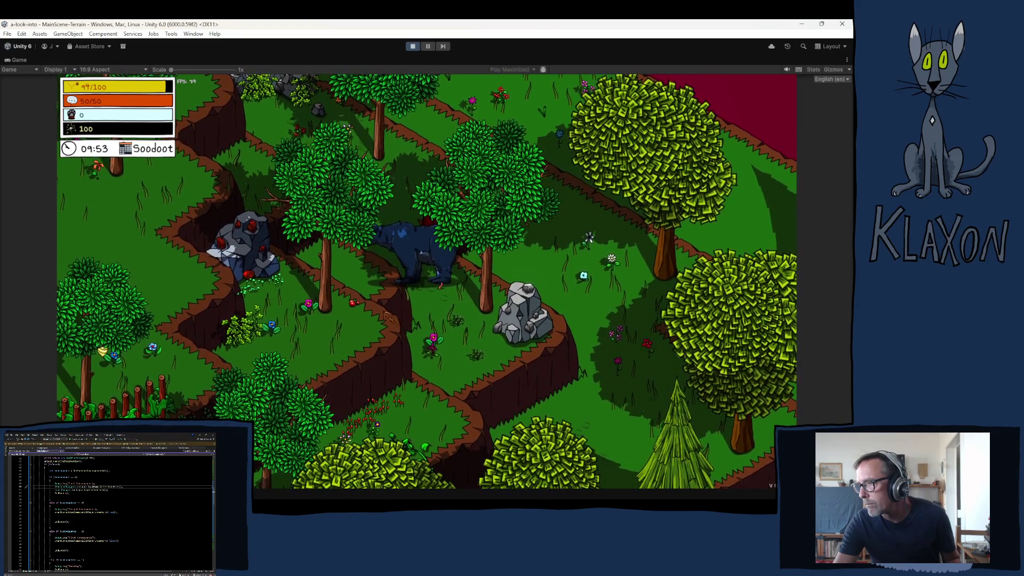
key("a")
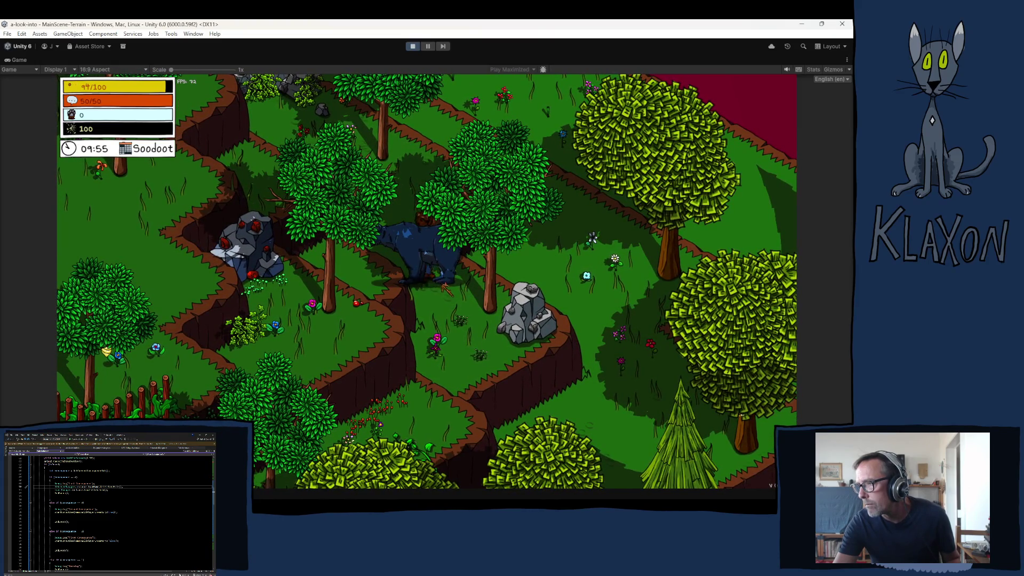
key("a")
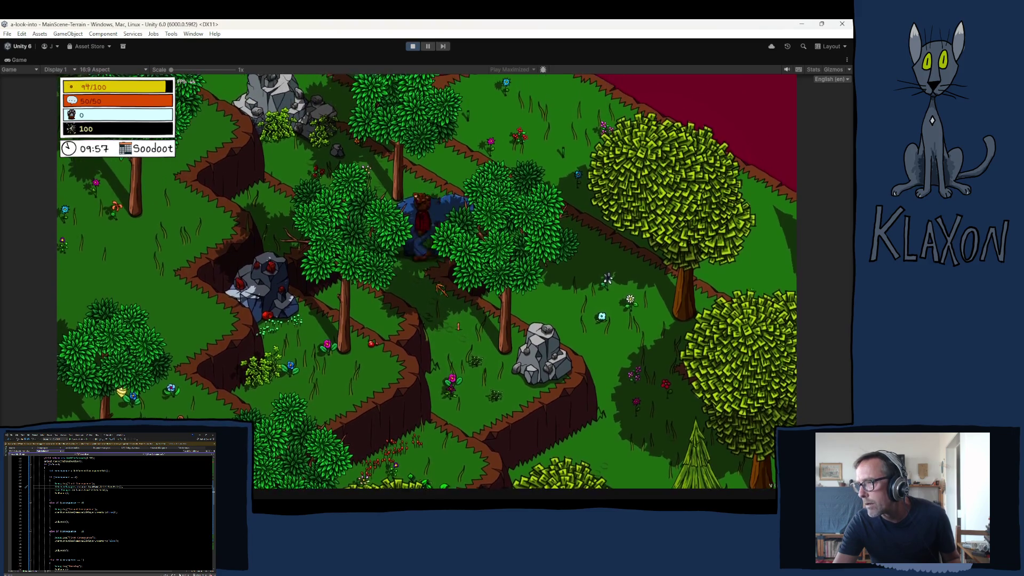
key("w")
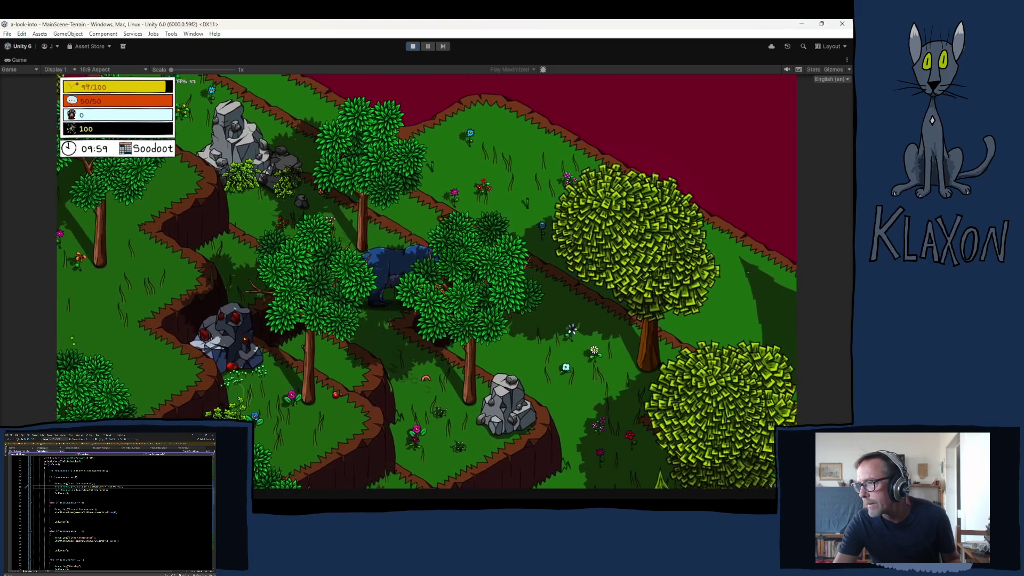
left_click(385, 305)
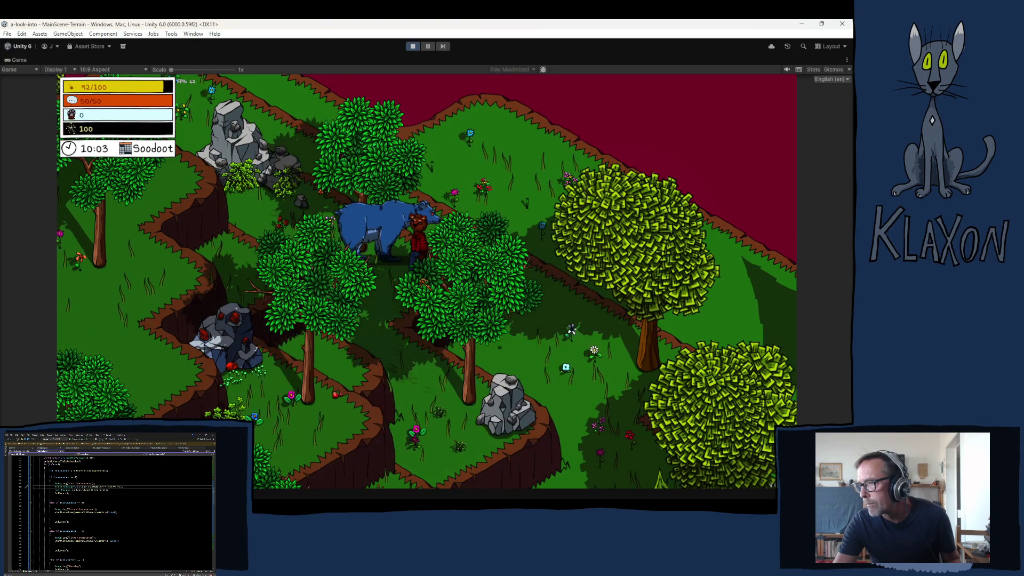
key("w")
key("s")
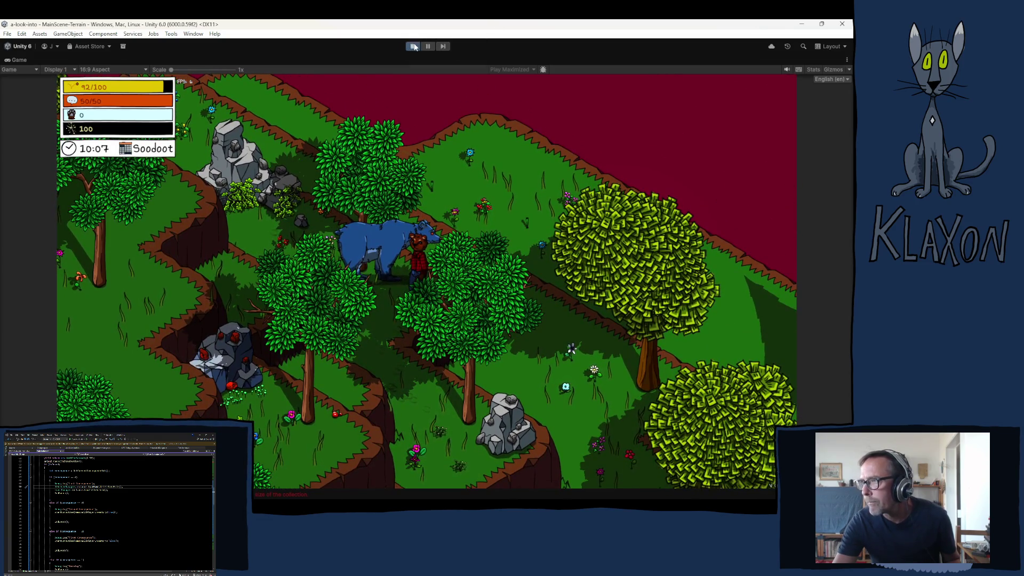
left_click(413, 46)
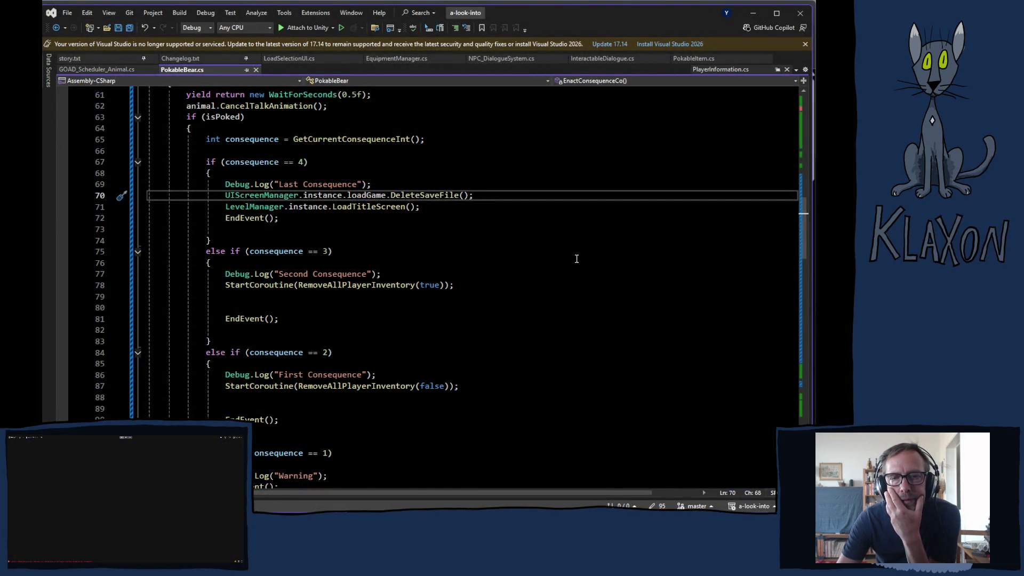
Step: Scroll to RemoveAllPlayerInventory and select the RemoveAllItems call on line 132
scroll(576, 261, "down", 11)
scroll(572, 271, "down", 4)
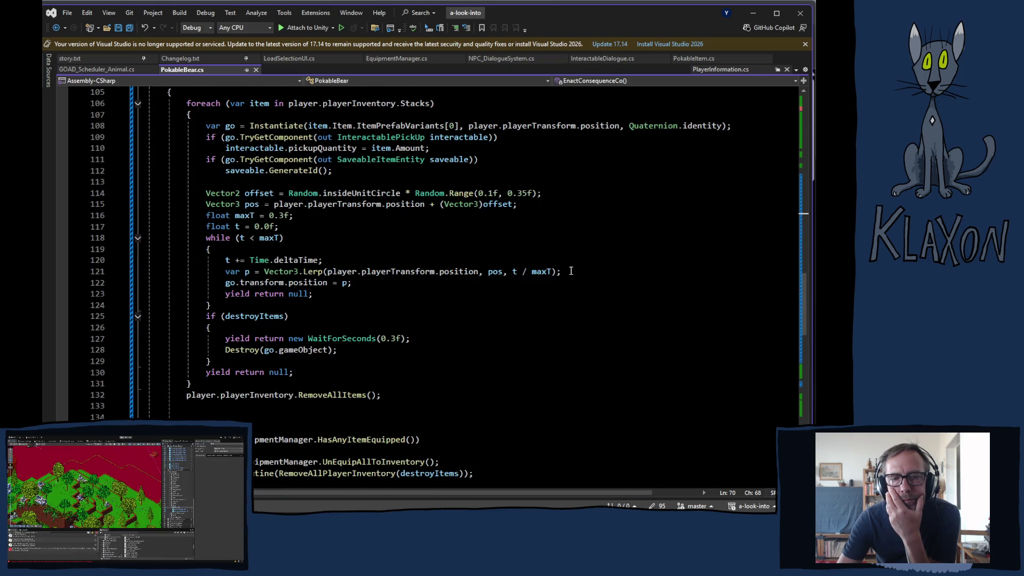
scroll(570, 271, "down", 1)
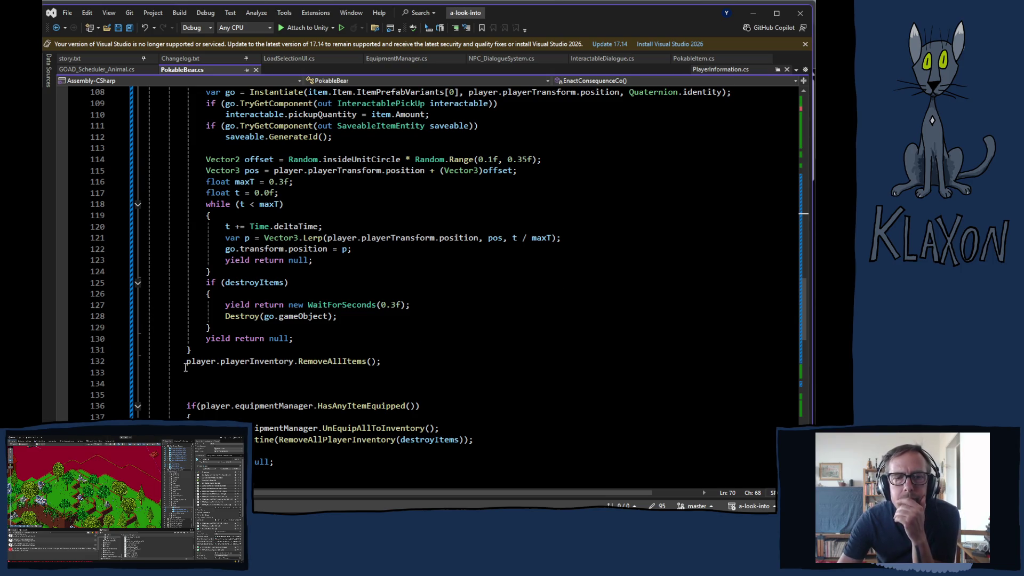
left_click_drag(186, 367, 387, 359)
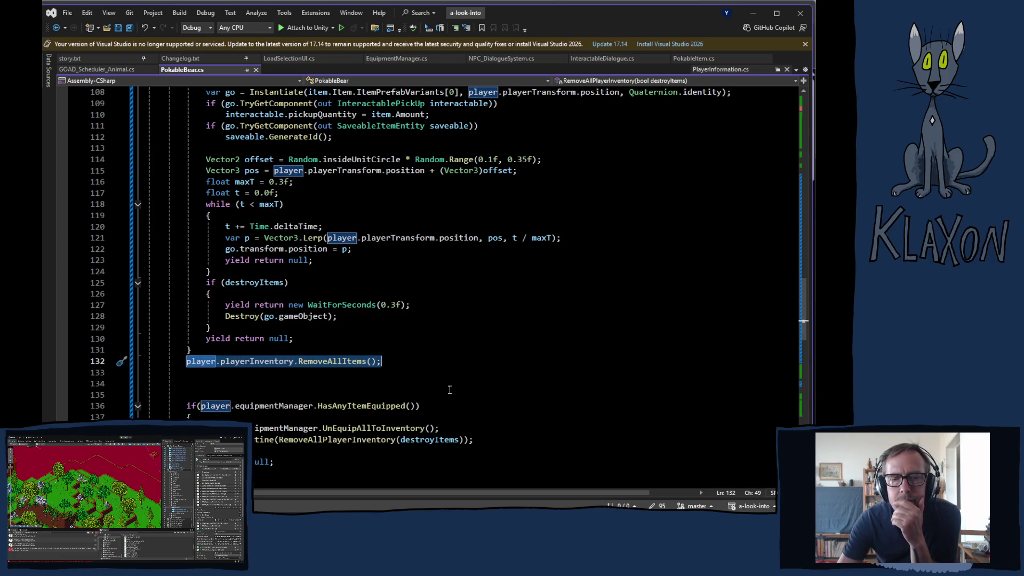
scroll(434, 403, "down", 2)
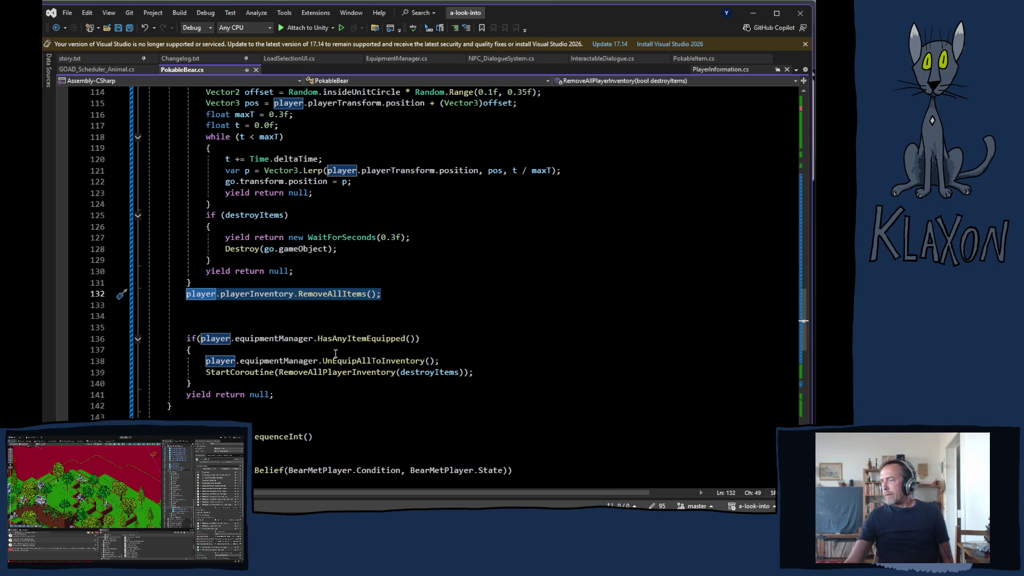
mouse_move(296, 251)
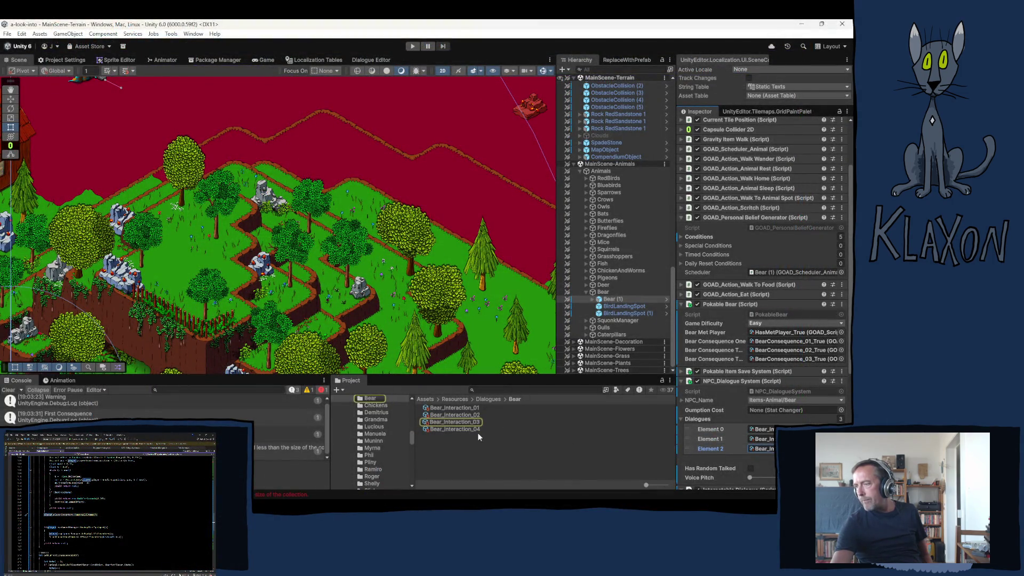
Step: Add Bear_Interaction_04 to the NPC_Dialogue System Dialogues list and open it in the Dialogue Editor
left_click_drag(698, 424, 699, 422)
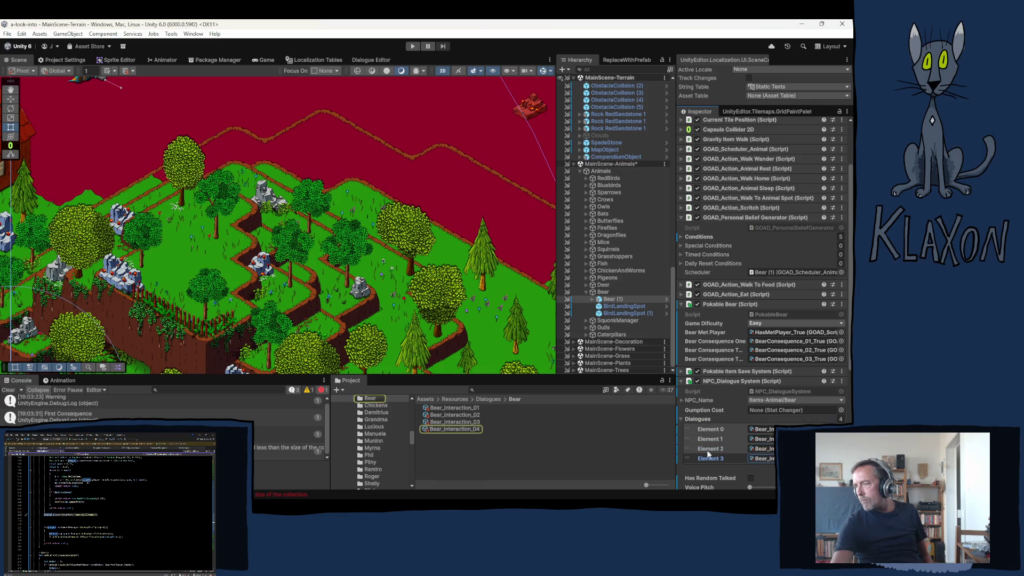
left_click(469, 430)
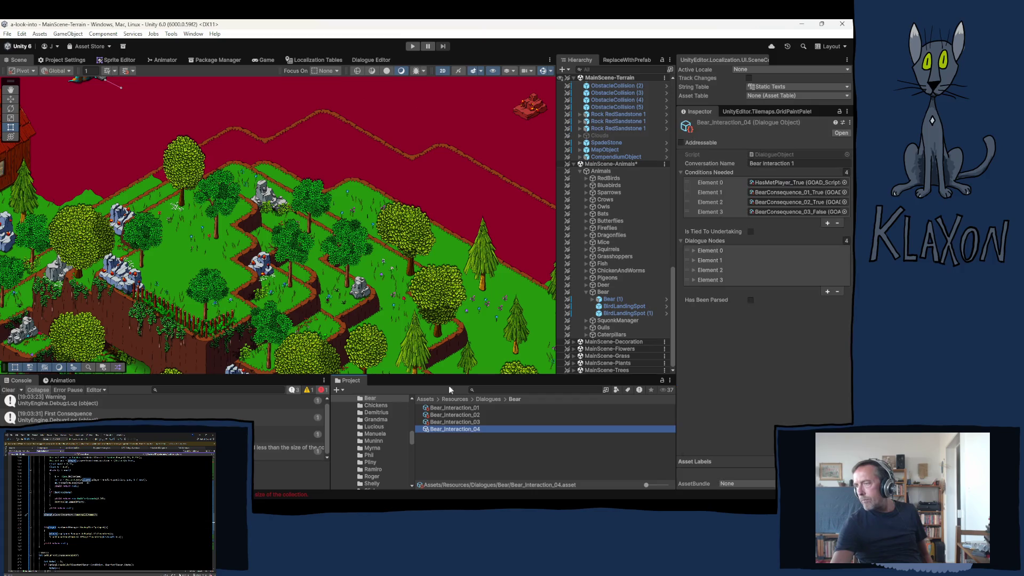
left_click(378, 59)
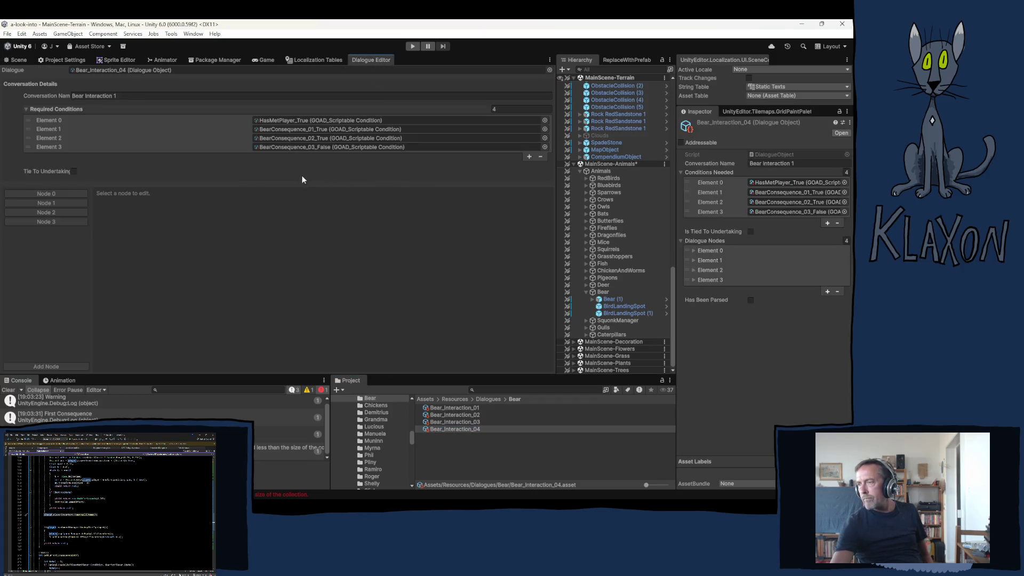
left_click(454, 422)
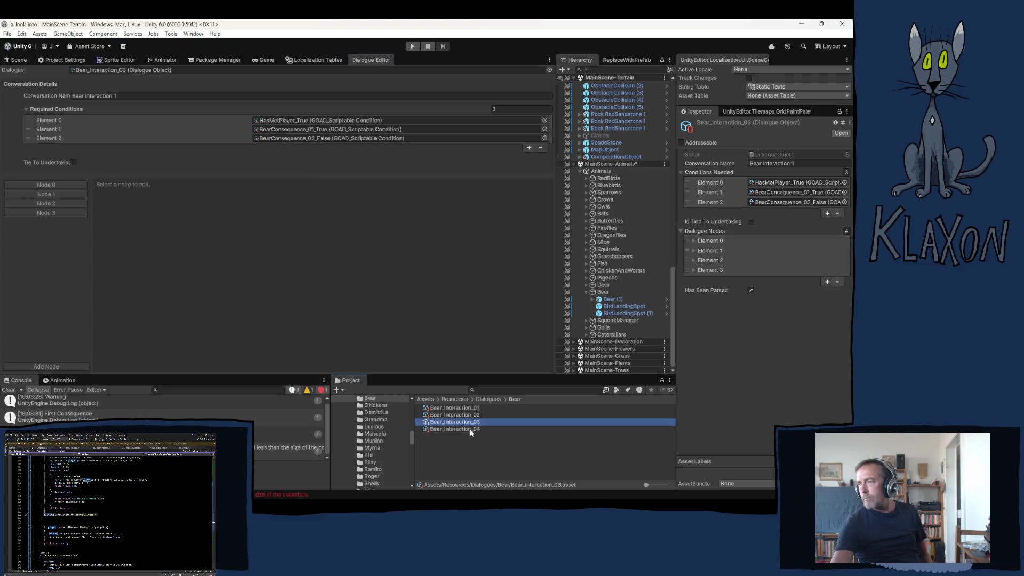
left_click(470, 430)
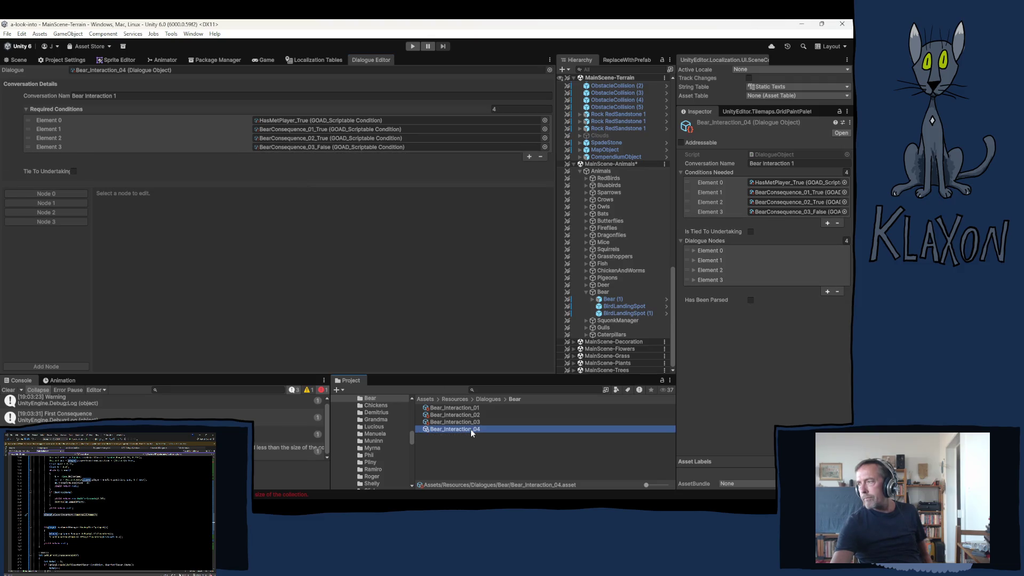
Step: Replace Dialogue Node 3's condition BearConsequence_02_True with BearConsequence_03_True
left_click(69, 225)
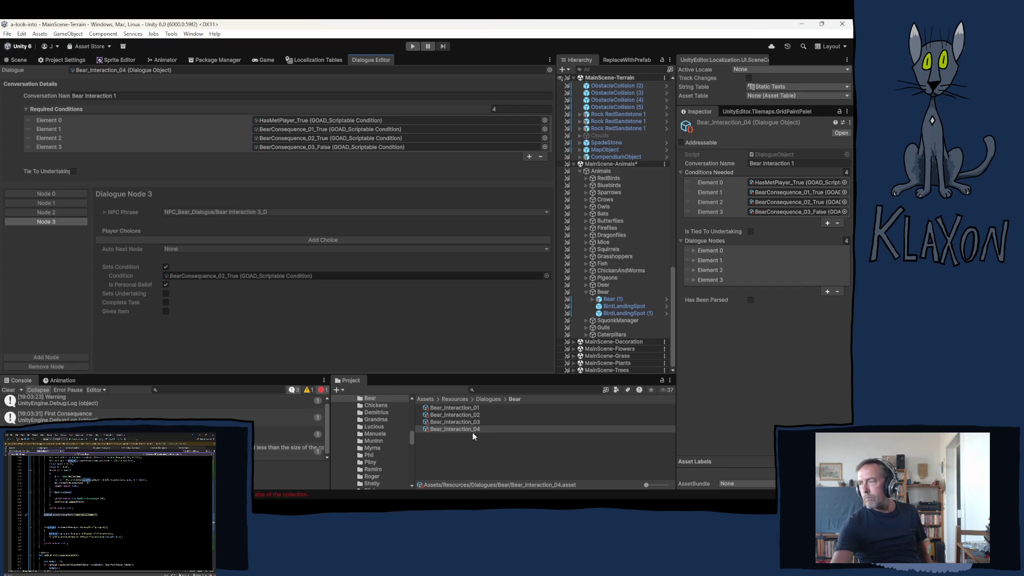
left_click(257, 275)
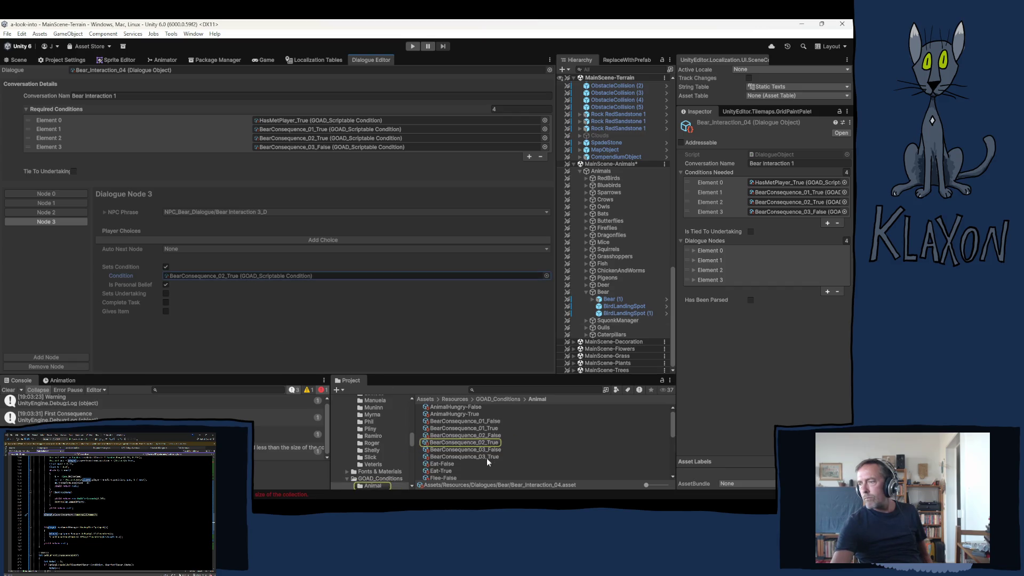
left_click_drag(486, 457, 213, 276)
left_click(213, 277)
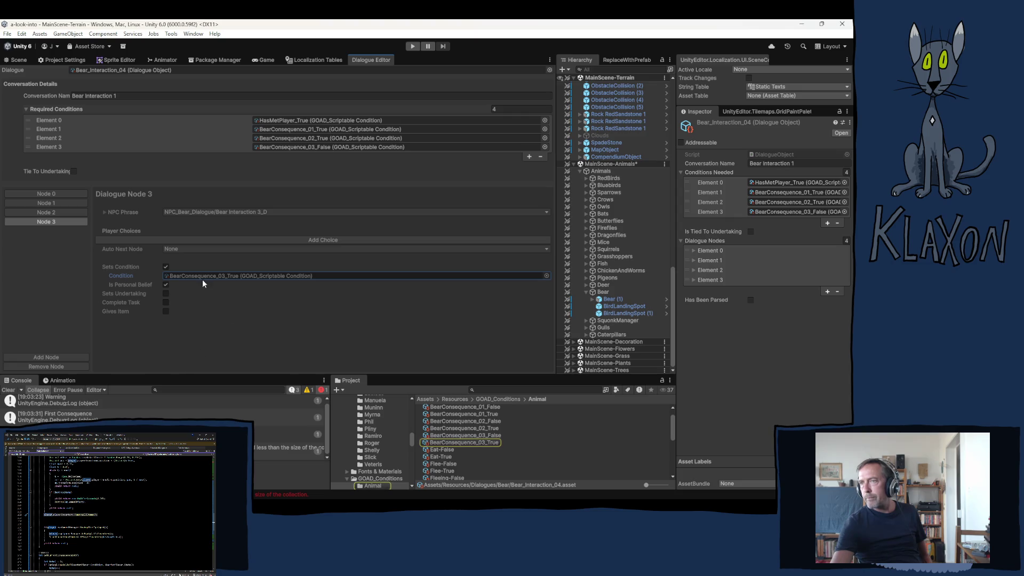
left_click(17, 60)
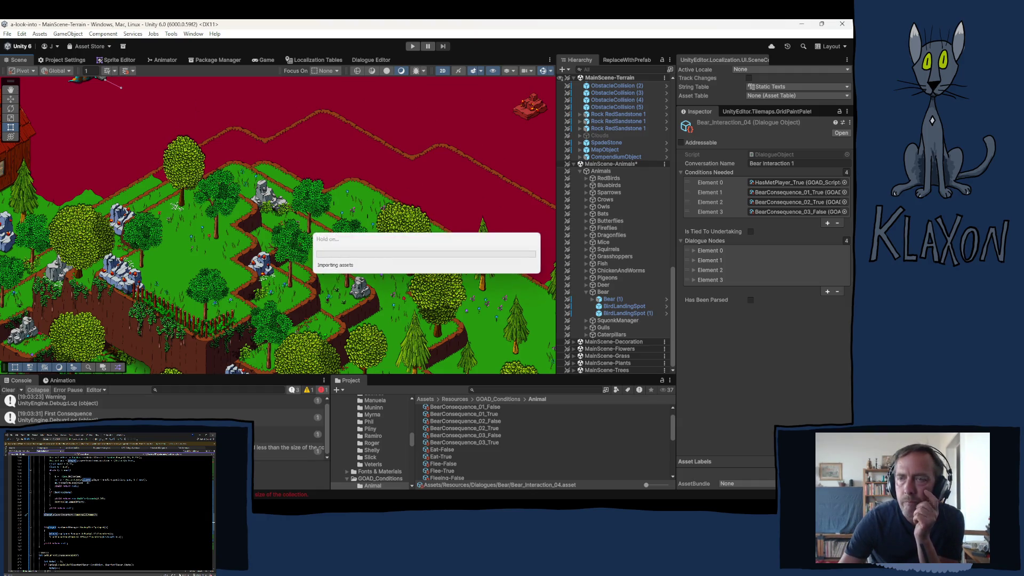
Step: Minimize Unity, close the Chrome YouTube window, then close the Unity editor
left_click(801, 24)
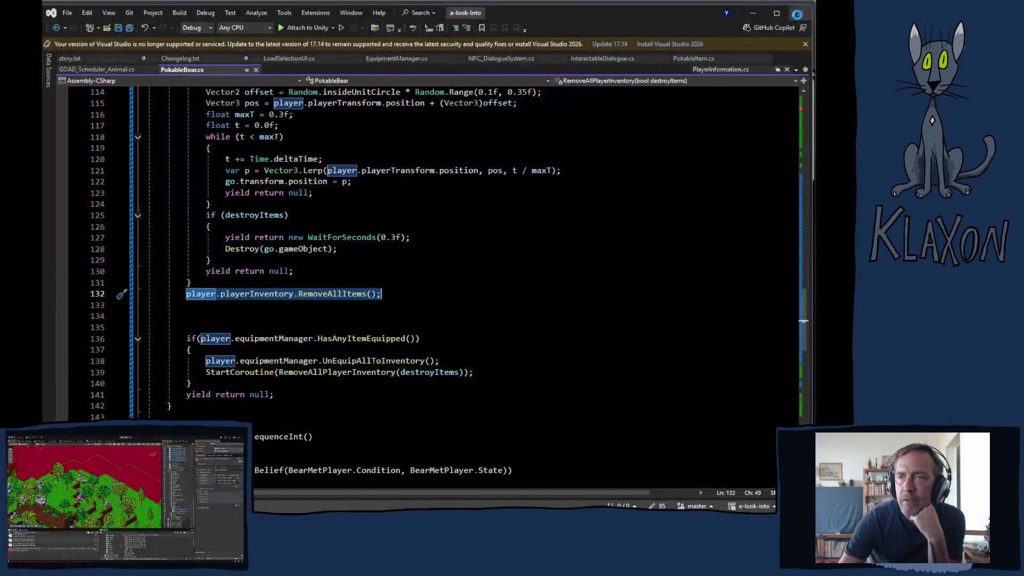
left_click(802, 23)
left_click(812, 16)
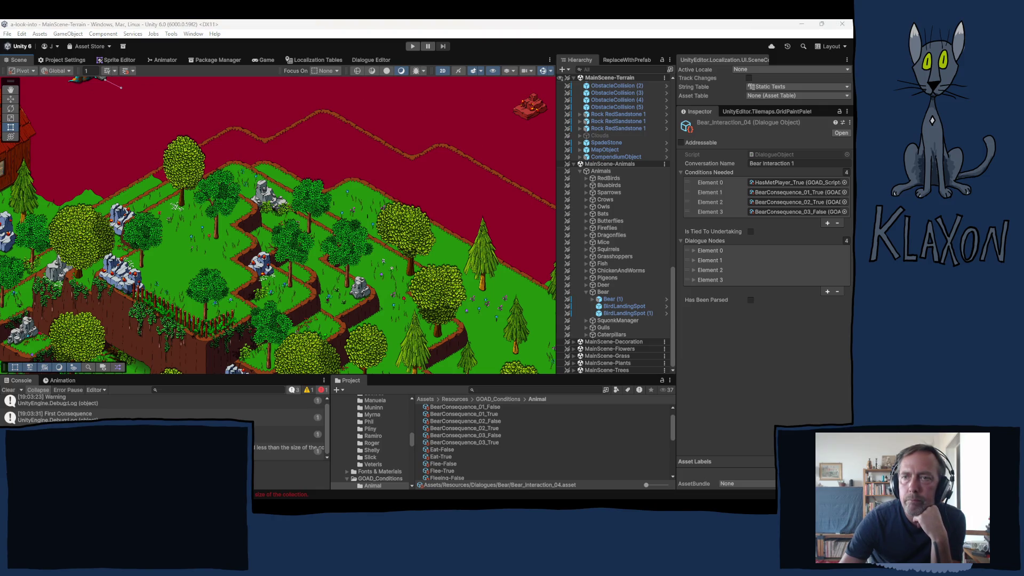
left_click(842, 23)
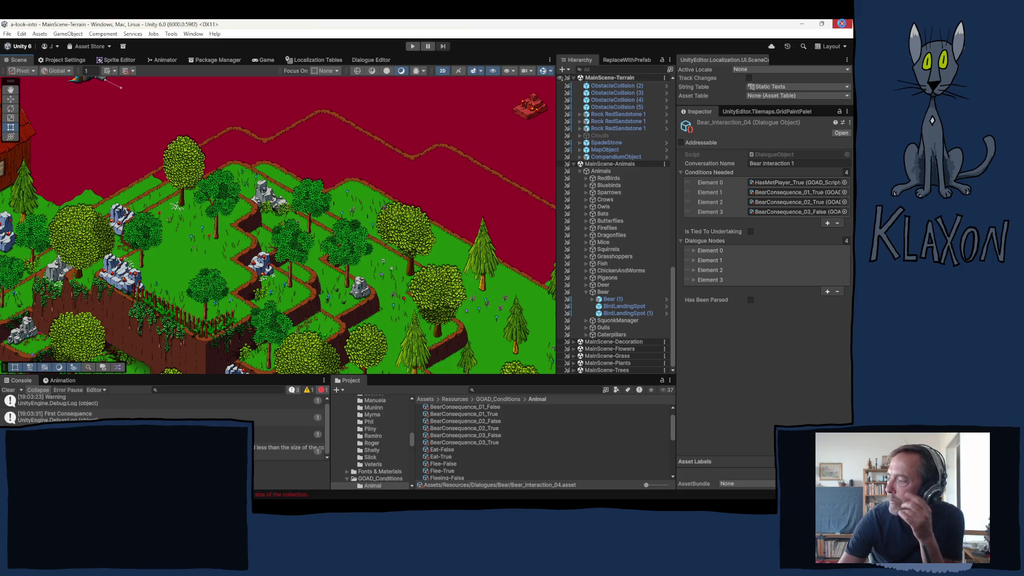